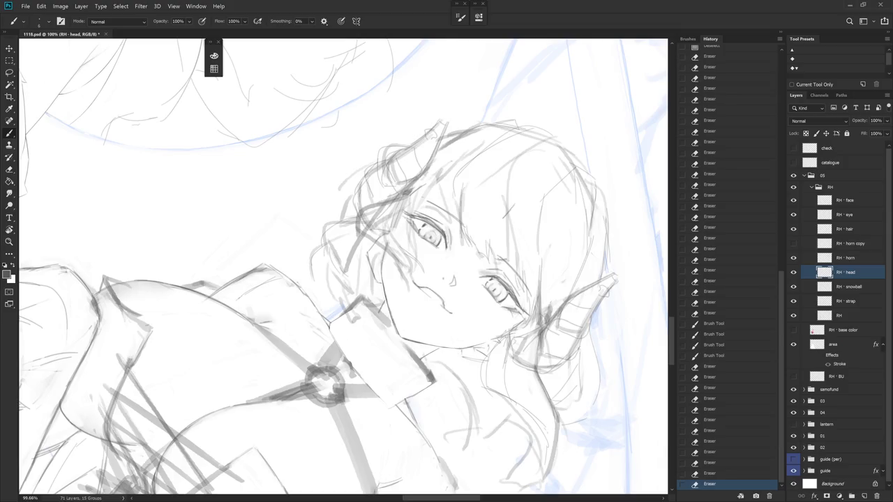
# Touch up the face line, erase a small stray mark, and rotate the canvas to inspect the head
pyautogui.moveTo(380, 254); pyautogui.dragTo(386, 286)
pyautogui.press('e')
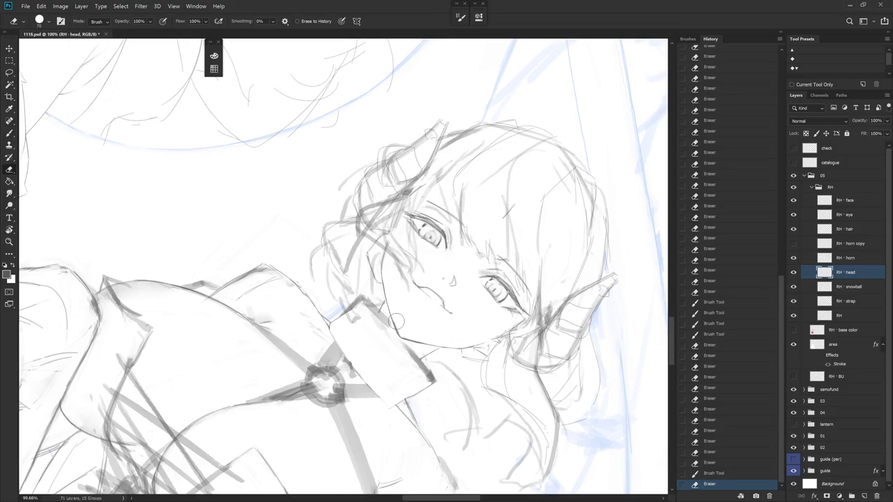
pyautogui.moveTo(407, 336); pyautogui.dragTo(410, 339)
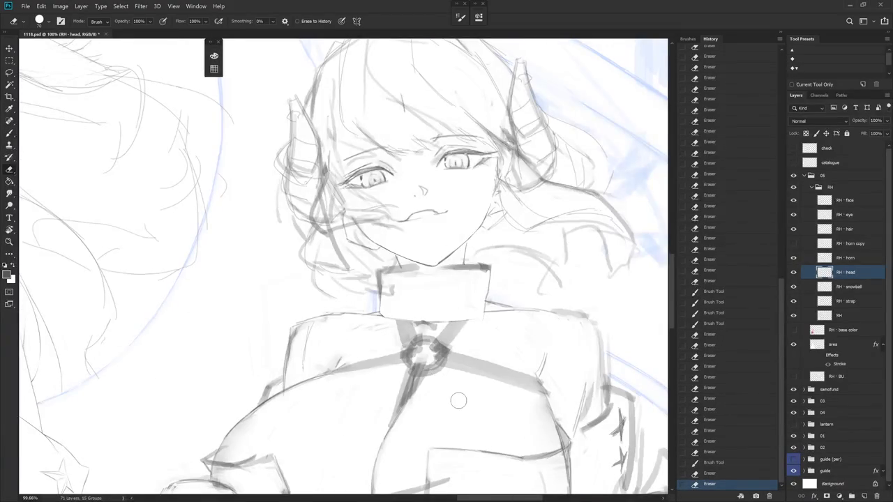
pyautogui.moveTo(495, 326)
pyautogui.mouseDown()
pyautogui.moveTo(454, 397)
pyautogui.moveTo(491, 374)
pyautogui.mouseUp()
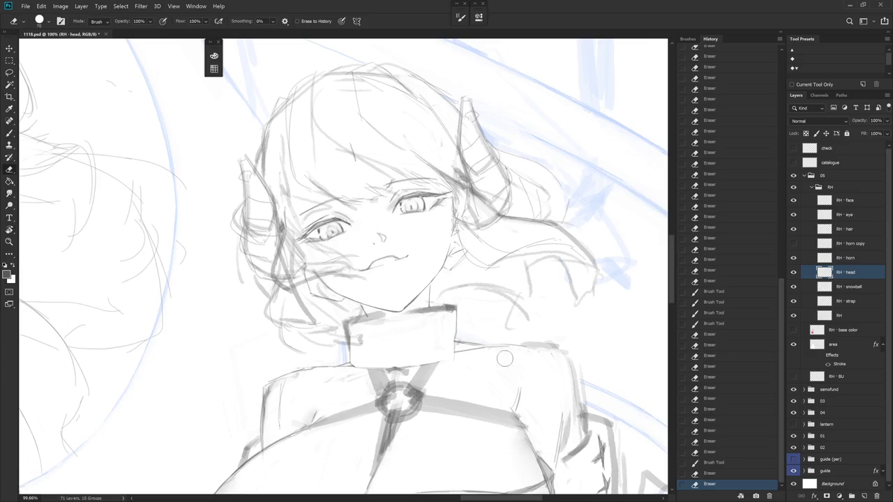
pyautogui.click(773, 34)
pyautogui.moveTo(509, 314)
pyautogui.mouseDown()
pyautogui.moveTo(441, 362)
pyautogui.moveTo(395, 242)
pyautogui.mouseUp()
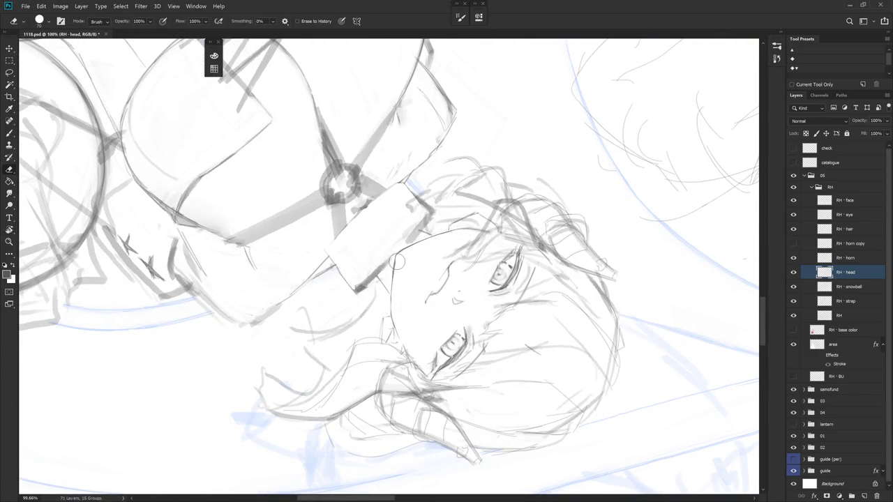
pyautogui.moveTo(398, 335)
pyautogui.mouseDown()
pyautogui.moveTo(450, 397)
pyautogui.moveTo(178, 269)
pyautogui.mouseUp()
pyautogui.scroll(-5, 474, 410)
# Level the view and draw red guide lines across the mouth and chin
pyautogui.press('b')
pyautogui.moveTo(474, 419); pyautogui.dragTo(519, 398)
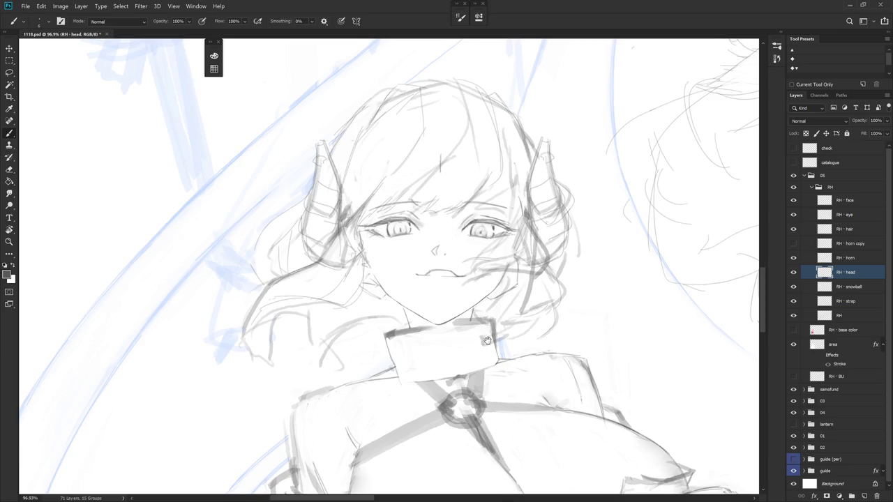
pyautogui.moveTo(477, 338); pyautogui.dragTo(524, 392)
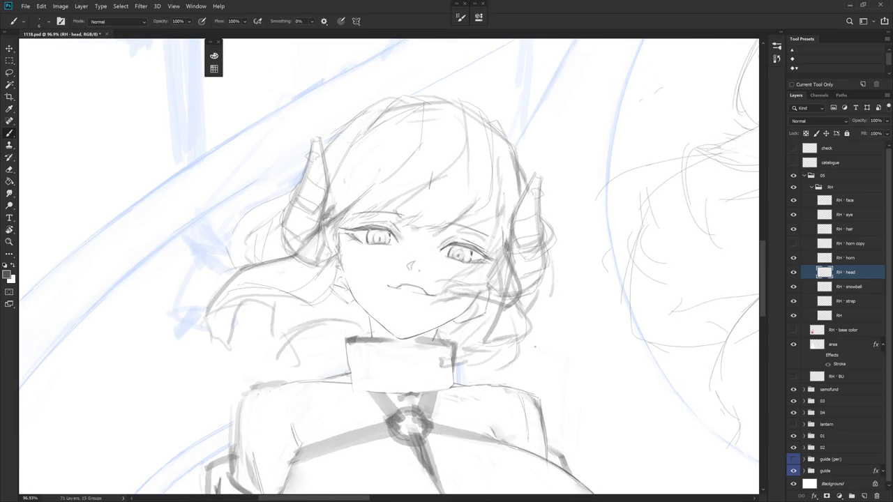
pyautogui.moveTo(352, 292); pyautogui.dragTo(468, 311)
pyautogui.moveTo(349, 302); pyautogui.dragTo(458, 321)
# Hide the check layer's red guides and lasso a selection around the girl's head
pyautogui.click(793, 148)
pyautogui.press('l')
pyautogui.moveTo(435, 340); pyautogui.dragTo(408, 362)
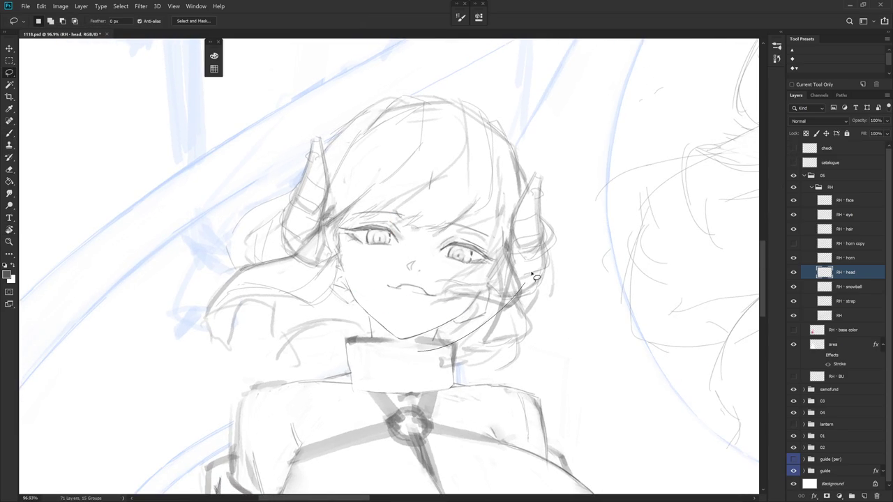
# Use Liquify with a size-500 brush to push the lower head outline and reshape the chin
pyautogui.click(141, 6)
pyautogui.click(170, 82)
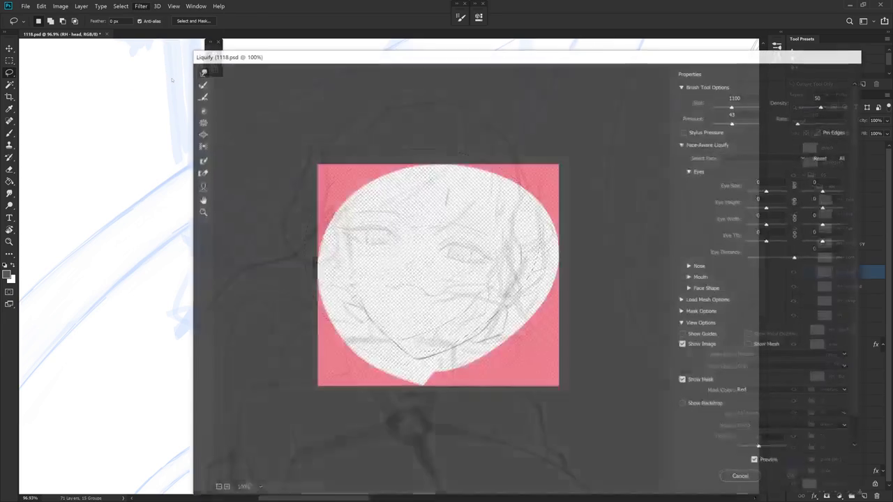
pyautogui.press('[')
pyautogui.press('[')
pyautogui.press('[')
pyautogui.press('[')
pyautogui.press('[')
pyautogui.press('[')
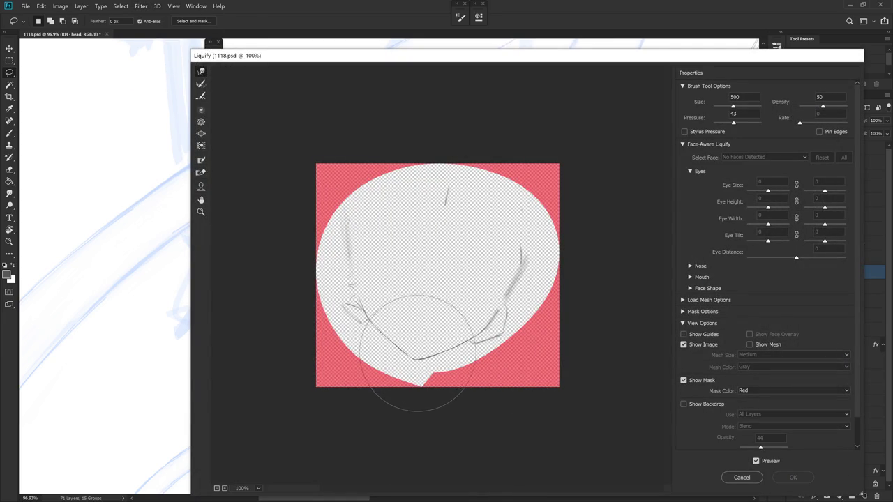
pyautogui.moveTo(398, 289); pyautogui.dragTo(478, 335)
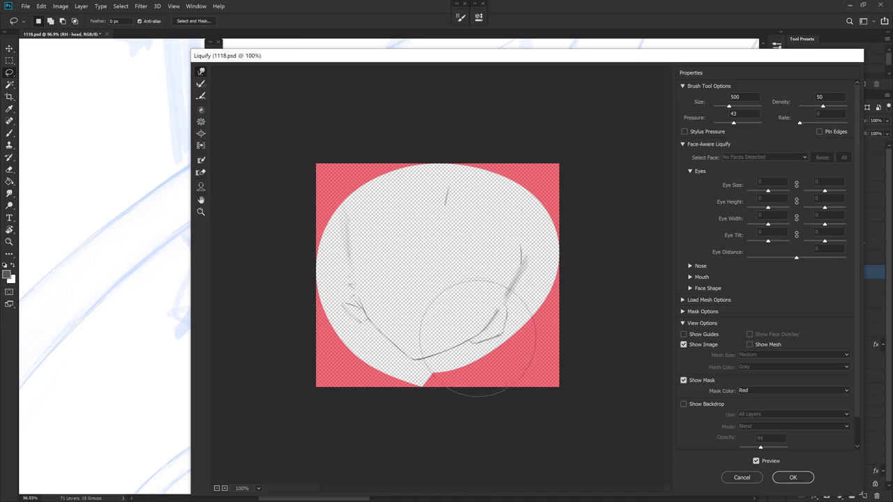
pyautogui.press('Return')
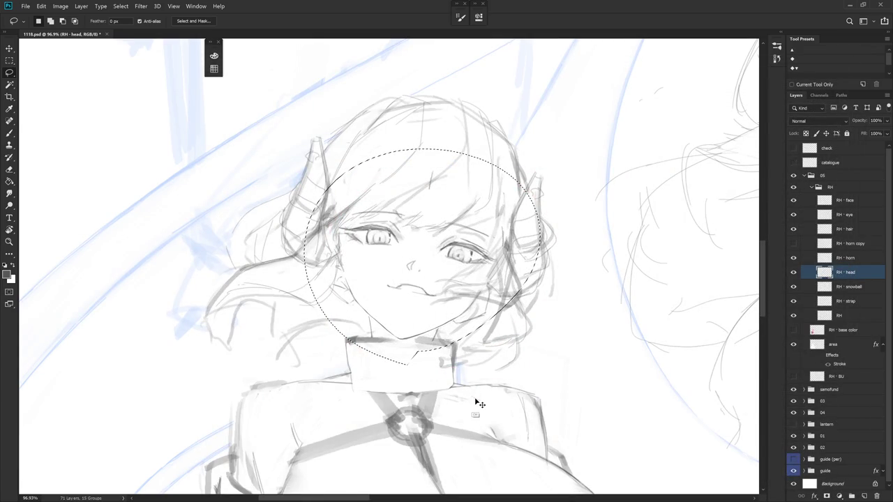
# Toggle the head selection off and on to compare the warped chin
pyautogui.hotkey('ctrl', 'd')
pyautogui.hotkey('ctrl', 'shift', 'd')
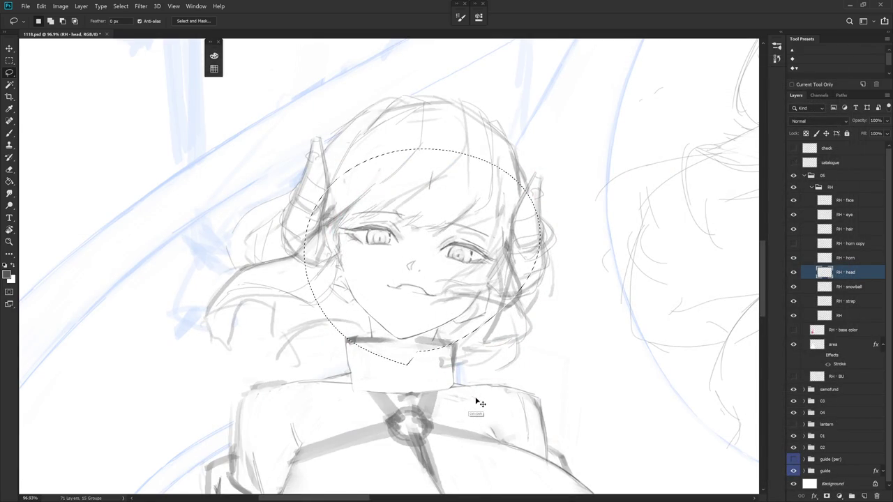
pyautogui.hotkey('ctrl', 'd')
pyautogui.scroll(-5, 476, 403)
pyautogui.scroll(2, 466, 346)
pyautogui.press('b')
pyautogui.hotkey('ctrl', 'shift', 'd')
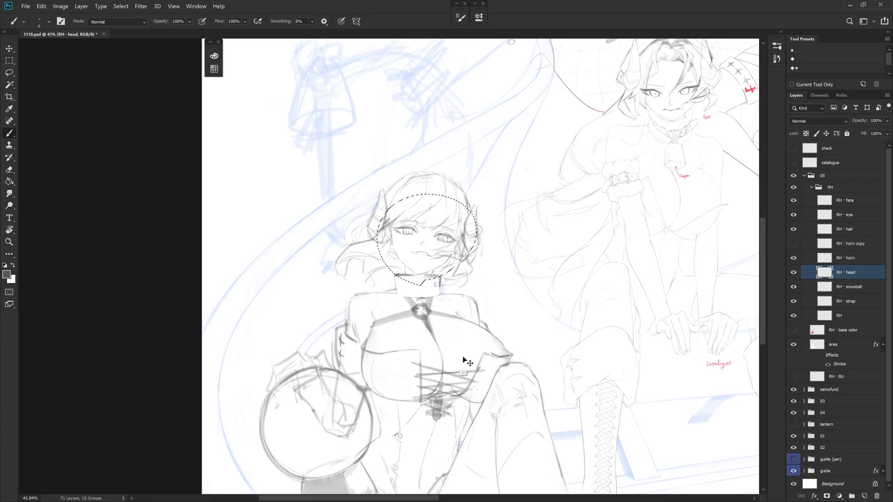
pyautogui.scroll(2, 426, 262)
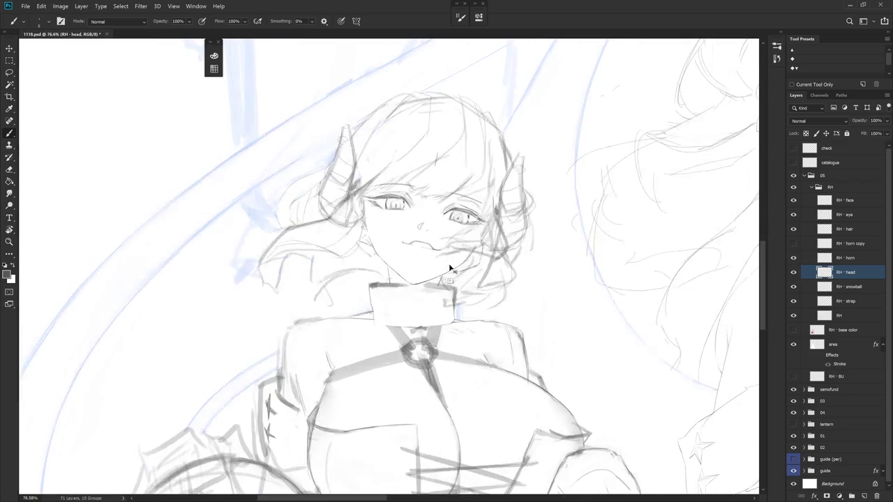
# Apply a second Liquify pass on the jaw with a size-300 brush
pyautogui.click(141, 6)
pyautogui.click(161, 78)
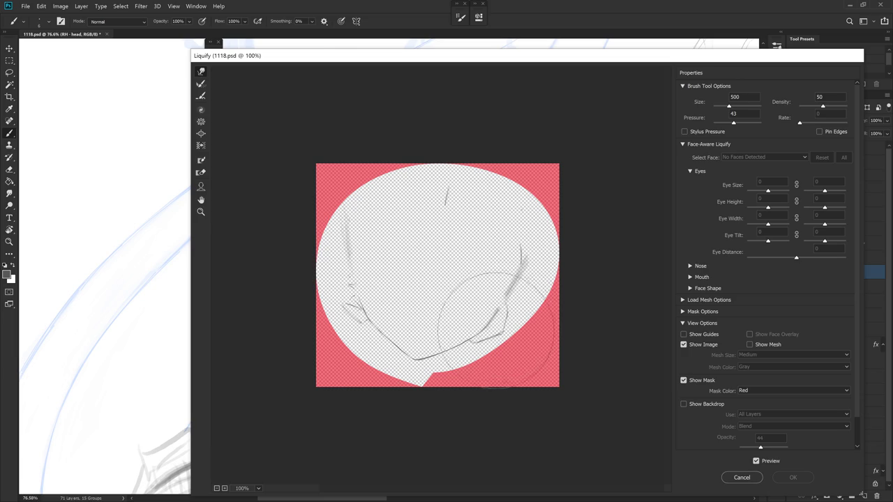
pyautogui.press('[')
pyautogui.press('[')
pyautogui.press('[')
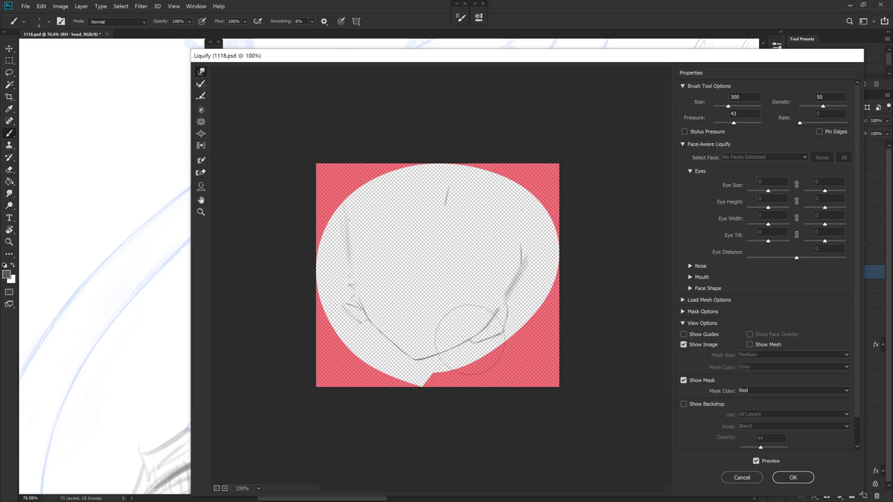
pyautogui.press(']')
pyautogui.press('Return')
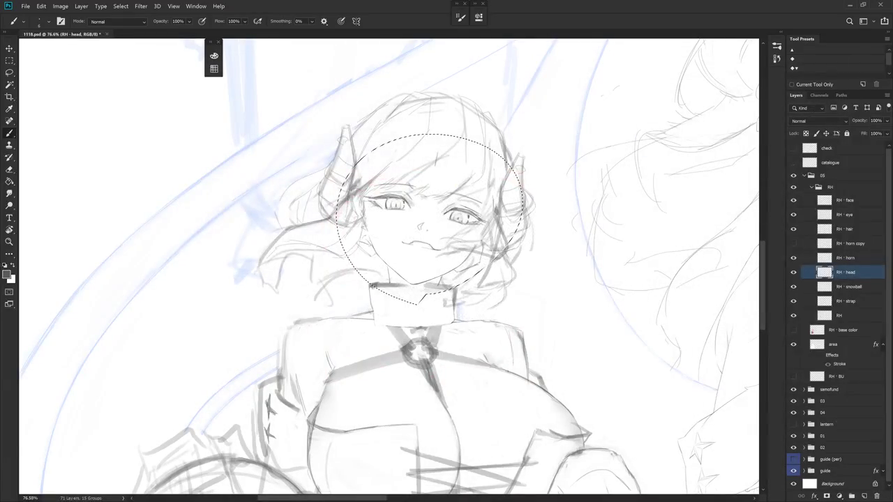
# Check the jaw against the red guide lines, then hide them and reset the view upright
pyautogui.moveTo(418, 279); pyautogui.dragTo(488, 230)
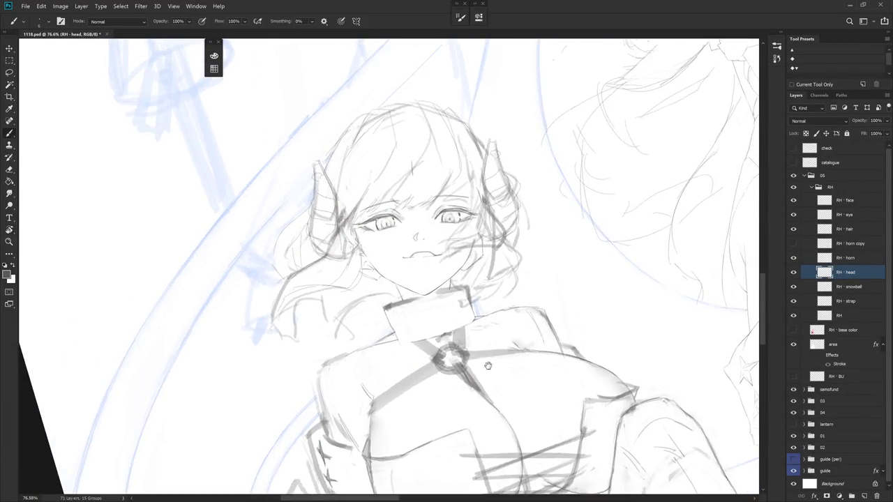
pyautogui.click(793, 148)
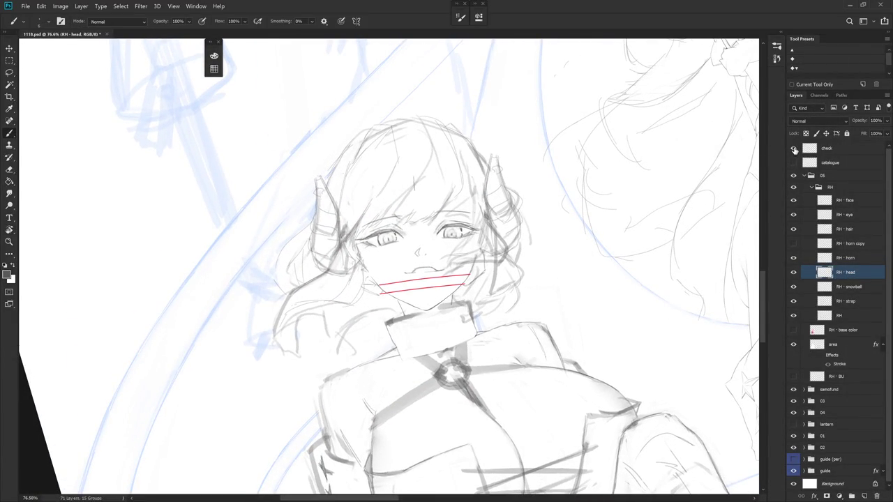
pyautogui.click(794, 148)
pyautogui.press('Escape')
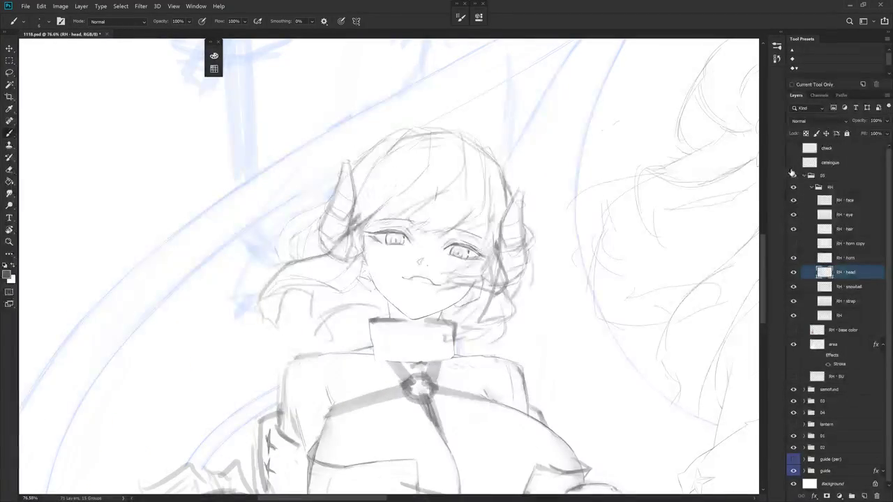
pyautogui.scroll(-5, 446, 265)
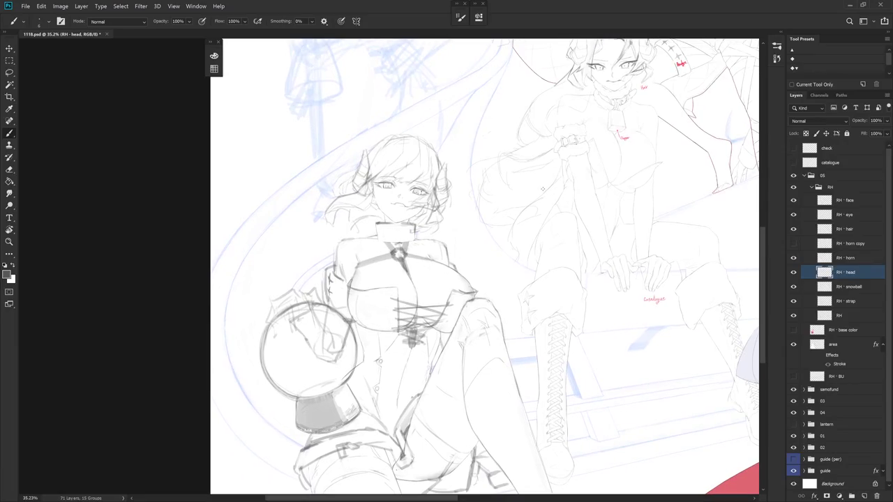
pyautogui.click(776, 46)
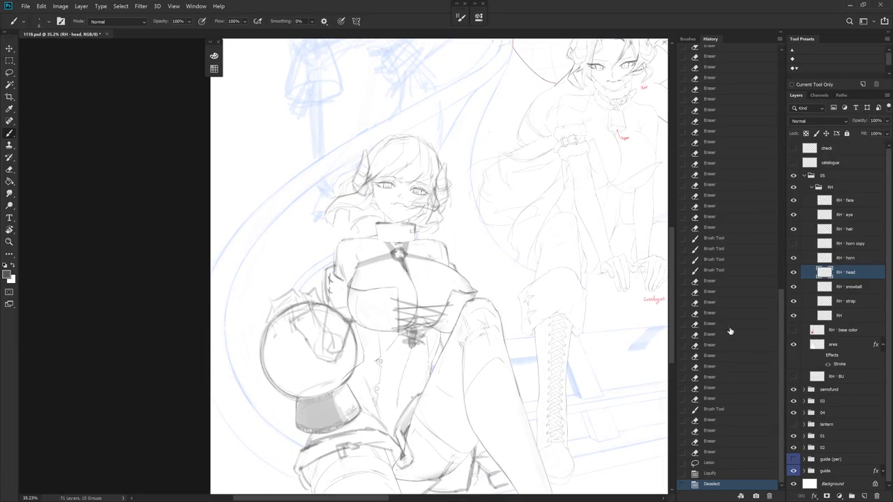
# Flip between Snapshot 1 and Snapshot 2 in History to compare the face
pyautogui.moveTo(784, 387); pyautogui.dragTo(782, 133)
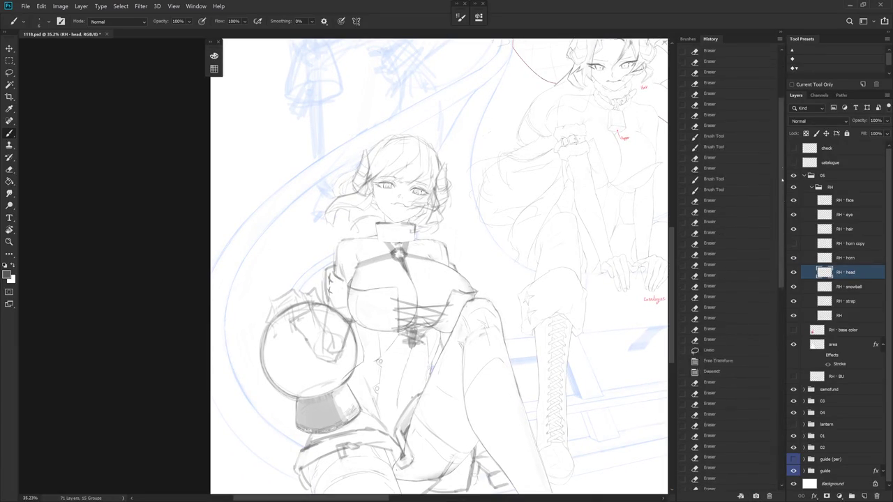
pyautogui.click(725, 64)
pyautogui.click(727, 74)
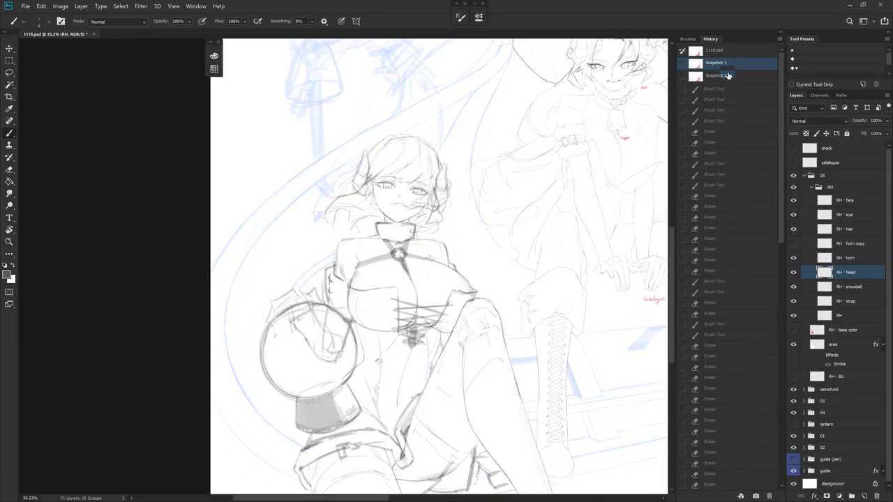
pyautogui.click(729, 67)
pyautogui.click(730, 75)
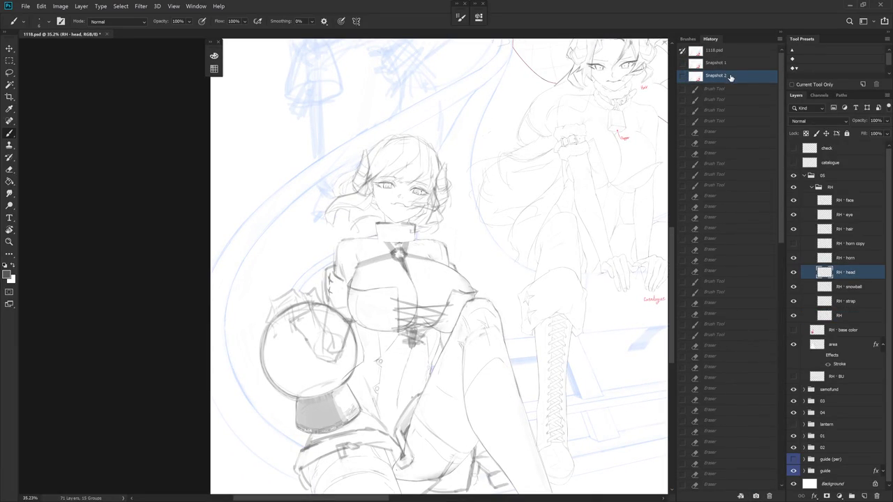
pyautogui.click(729, 66)
pyautogui.click(729, 77)
# Zoom in and tilt the view to centre and level the face
pyautogui.scroll(3, 429, 207)
pyautogui.scroll(3, 429, 207)
pyautogui.moveTo(444, 308); pyautogui.dragTo(457, 343)
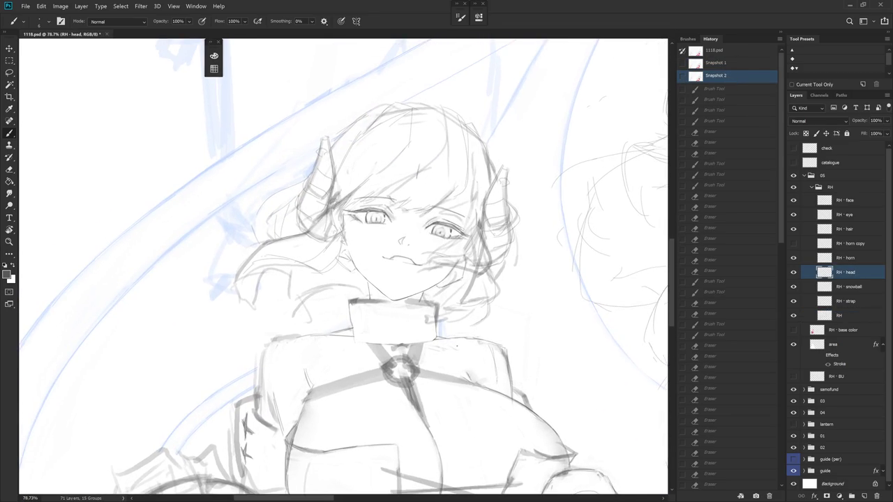
pyautogui.moveTo(457, 345); pyautogui.dragTo(471, 317)
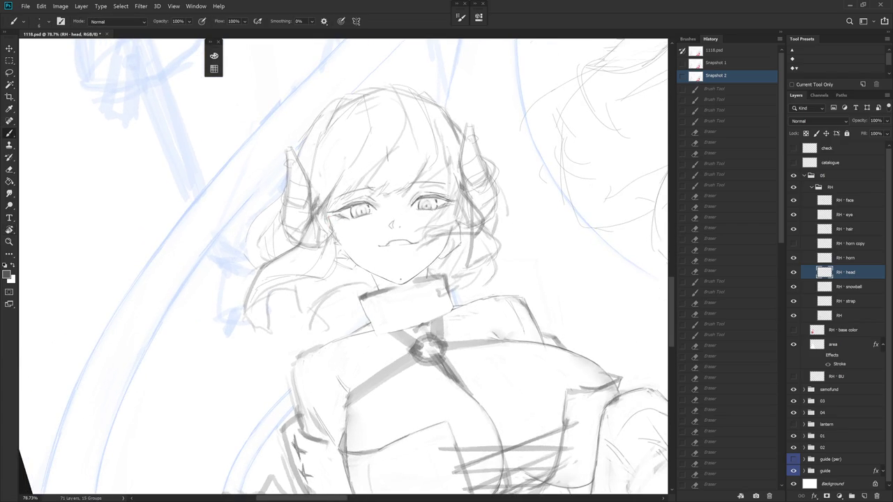
pyautogui.click(781, 480)
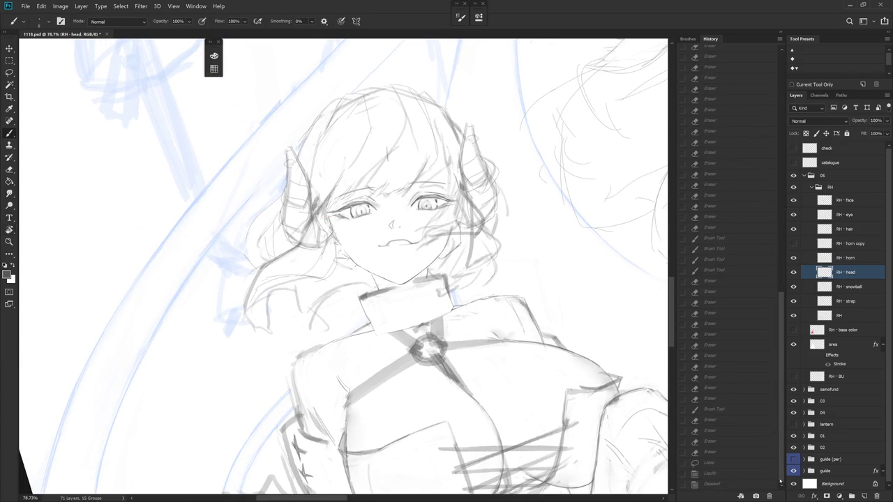
# Restore the selected-head Liquify state and nudge the chin outline with a small Liquify warp
pyautogui.click(763, 484)
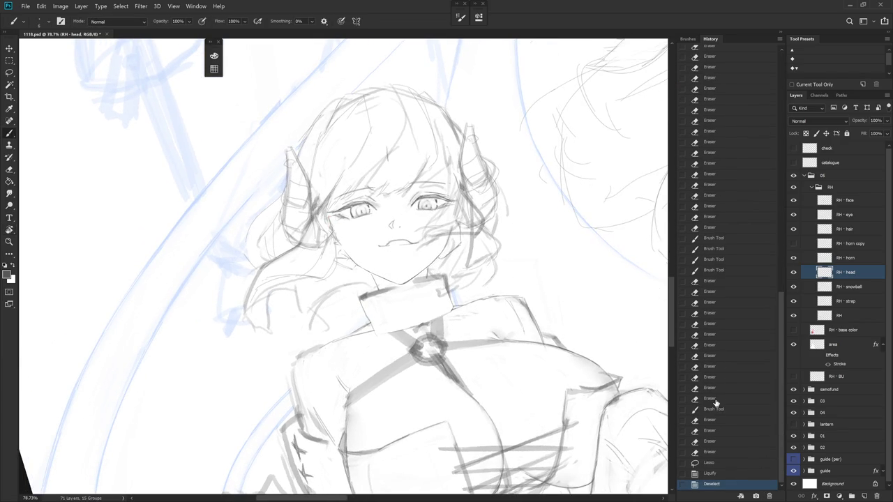
pyautogui.click(739, 475)
pyautogui.click(141, 6)
pyautogui.click(227, 78)
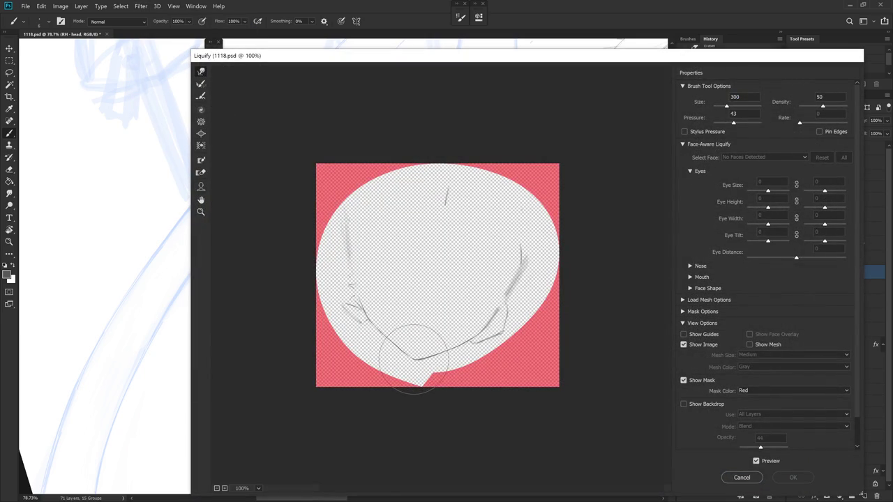
pyautogui.moveTo(417, 360); pyautogui.dragTo(423, 358)
pyautogui.press('Return')
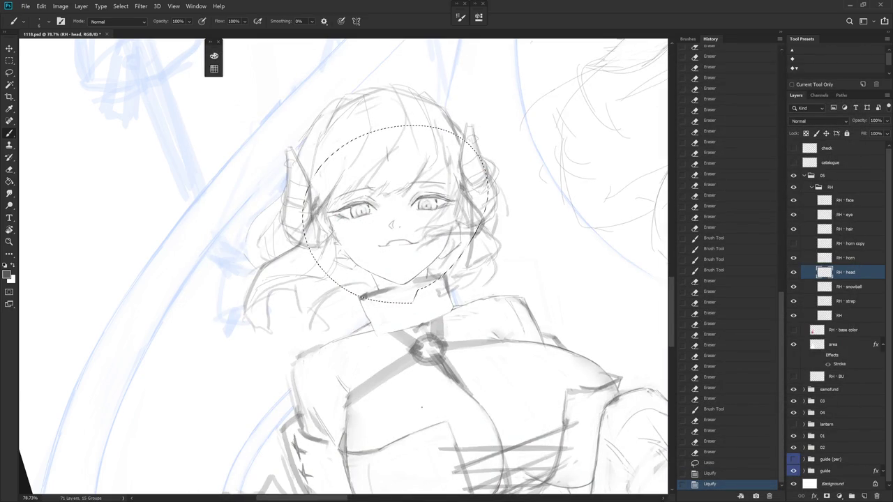
# Warp the chin lines downward with Liquify, deselect, and zoom in on the face
pyautogui.click(140, 5)
pyautogui.click(170, 80)
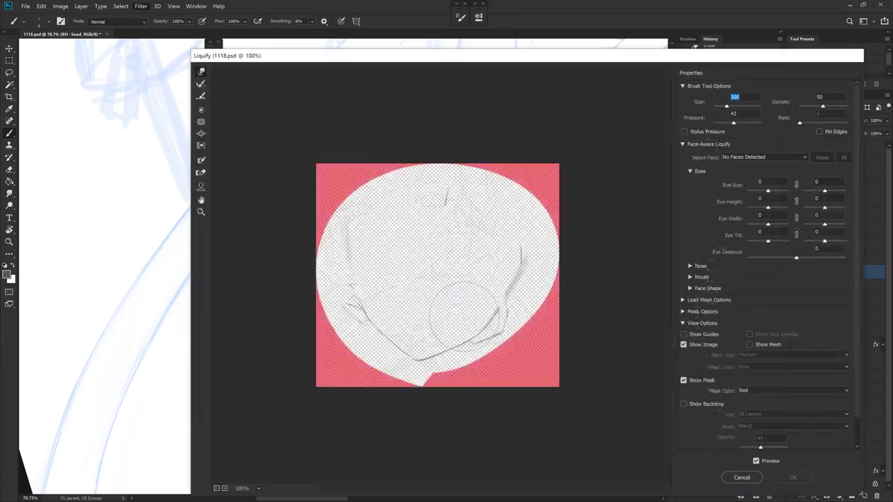
pyautogui.moveTo(464, 319); pyautogui.dragTo(412, 363)
pyautogui.press('Return')
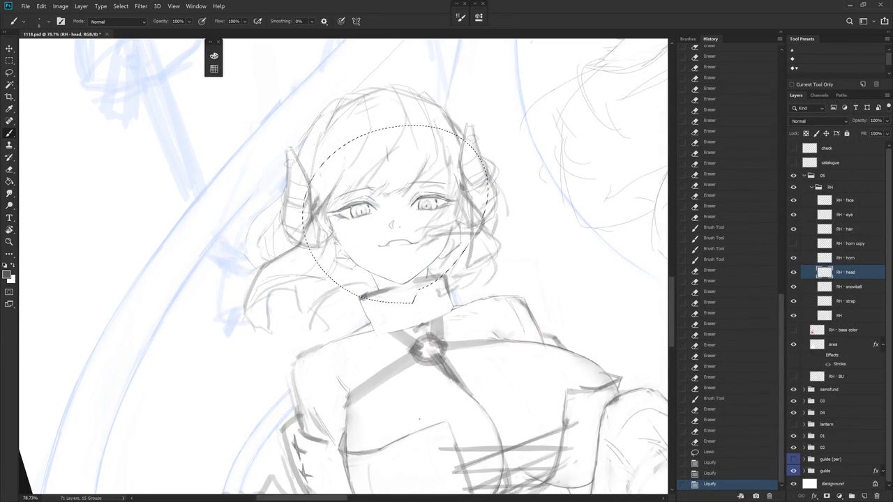
pyautogui.hotkey('ctrl', 'd')
pyautogui.moveTo(419, 335); pyautogui.dragTo(431, 400)
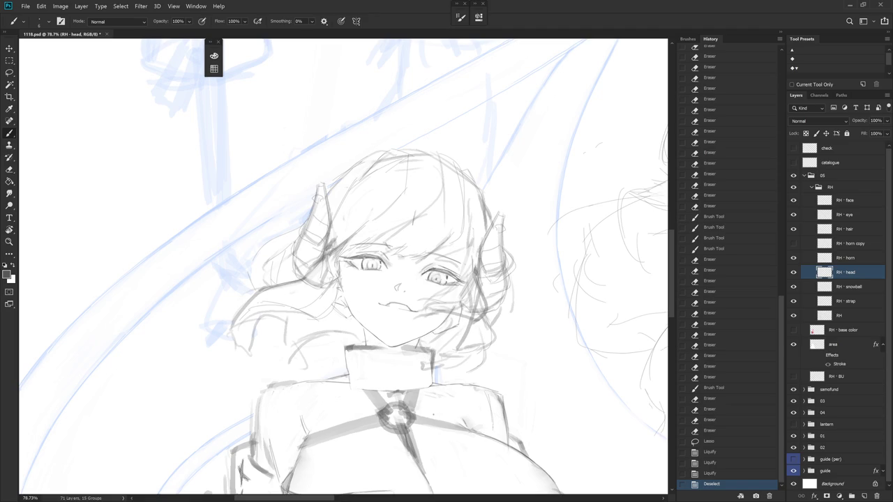
pyautogui.moveTo(434, 418); pyautogui.dragTo(419, 335)
# Hide the RH - hair layer and erase stray strokes around the left horn, left ear and right jaw
pyautogui.scroll(3, 435, 321)
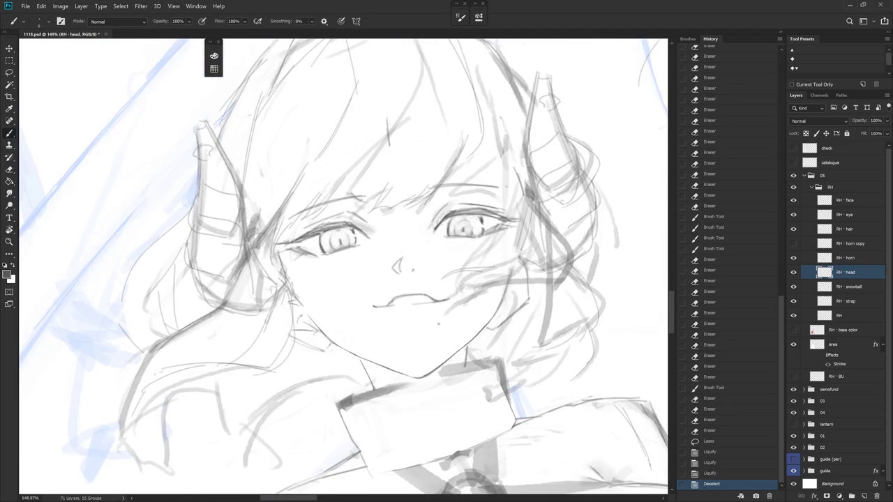
pyautogui.click(793, 230)
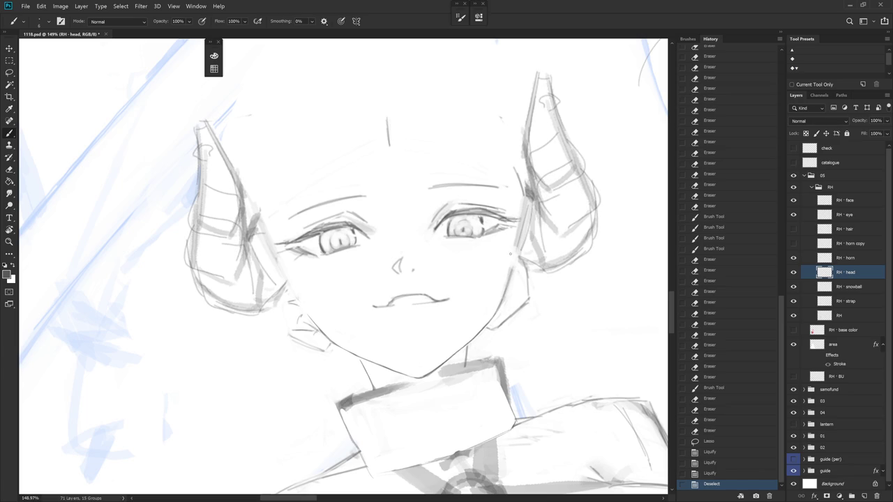
pyautogui.scroll(-2, 472, 215)
pyautogui.press('e')
pyautogui.moveTo(479, 205)
pyautogui.mouseDown()
pyautogui.moveTo(474, 219)
pyautogui.moveTo(471, 194)
pyautogui.moveTo(474, 214)
pyautogui.mouseUp()
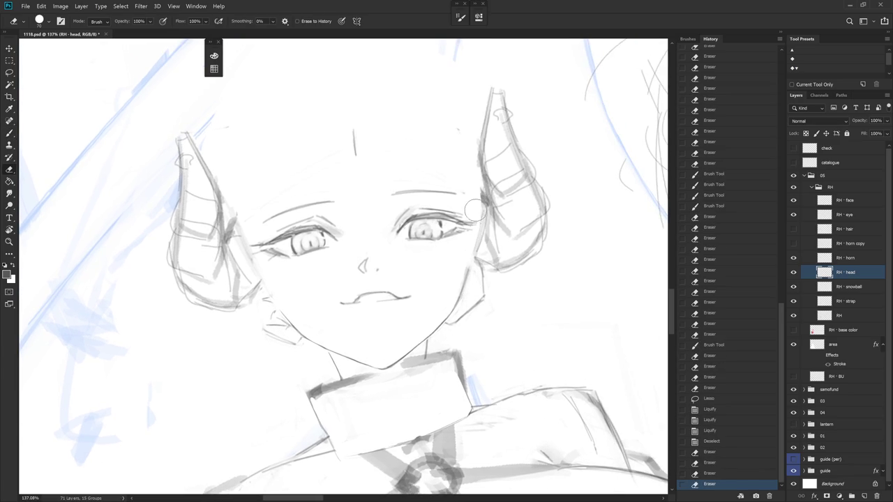
pyautogui.moveTo(241, 219)
pyautogui.mouseDown()
pyautogui.moveTo(252, 260)
pyautogui.moveTo(244, 255)
pyautogui.moveTo(273, 301)
pyautogui.moveTo(290, 307)
pyautogui.mouseUp()
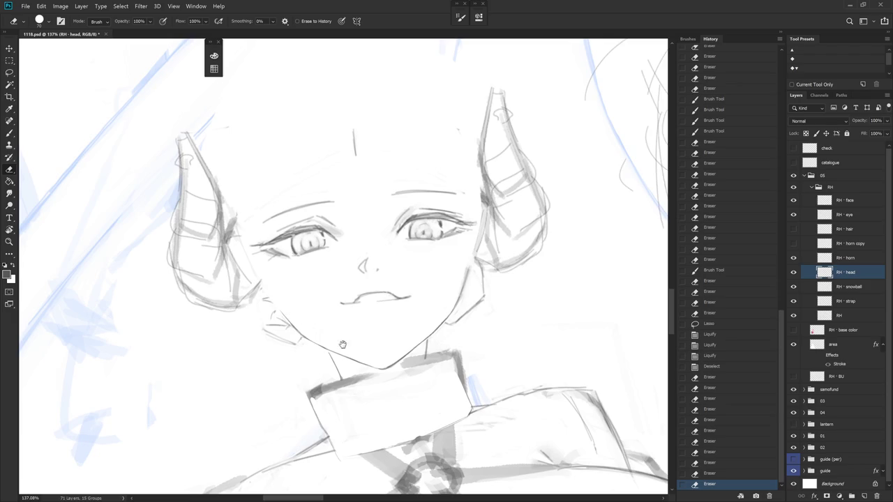
pyautogui.moveTo(418, 356); pyautogui.dragTo(461, 357)
pyautogui.moveTo(512, 267)
pyautogui.mouseDown()
pyautogui.moveTo(497, 313)
pyautogui.moveTo(520, 252)
pyautogui.mouseUp()
# Redraw the jaw strokes and trim the right jaw line
pyautogui.press('b')
pyautogui.moveTo(504, 293); pyautogui.dragTo(496, 324)
pyautogui.press('e')
pyautogui.moveTo(508, 282); pyautogui.dragTo(492, 314)
pyautogui.moveTo(506, 286)
pyautogui.mouseDown()
pyautogui.moveTo(492, 317)
pyautogui.moveTo(518, 271)
pyautogui.moveTo(500, 314)
pyautogui.mouseUp()
pyautogui.press('b')
# Add a short stroke along the jaw line and erase a bit beside it
pyautogui.moveTo(502, 210)
pyautogui.mouseDown()
pyautogui.moveTo(493, 212)
pyautogui.moveTo(494, 263)
pyautogui.moveTo(472, 179)
pyautogui.mouseUp()
pyautogui.press('e')
pyautogui.press('b')
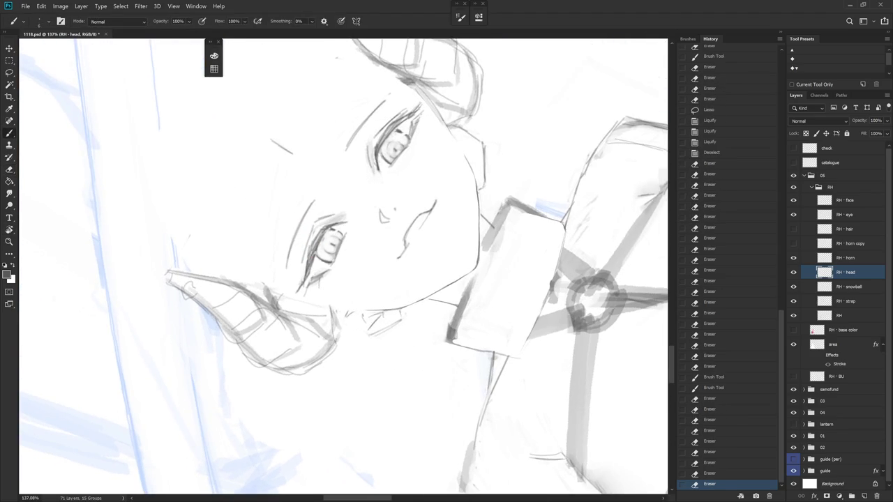
pyautogui.moveTo(479, 224)
pyautogui.mouseDown()
pyautogui.moveTo(478, 199)
pyautogui.moveTo(478, 216)
pyautogui.mouseUp()
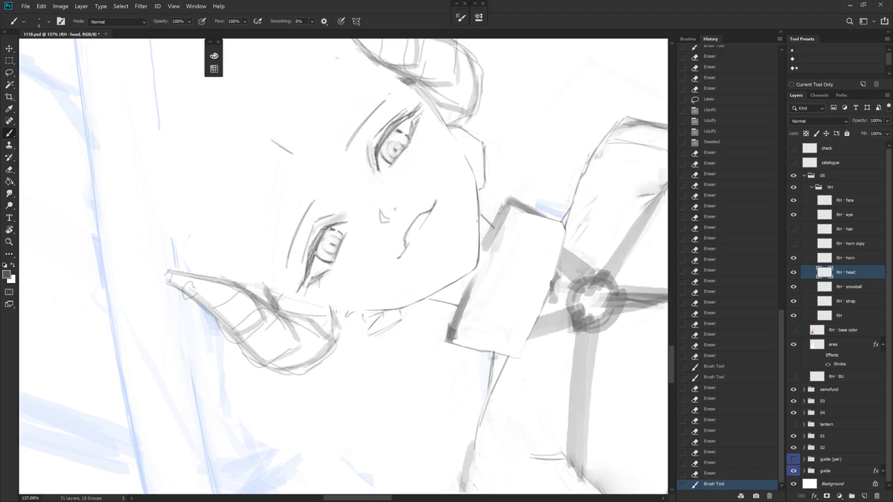
pyautogui.press('e')
pyautogui.moveTo(483, 185)
pyautogui.mouseDown()
pyautogui.moveTo(478, 230)
pyautogui.moveTo(496, 214)
pyautogui.mouseUp()
pyautogui.press('b')
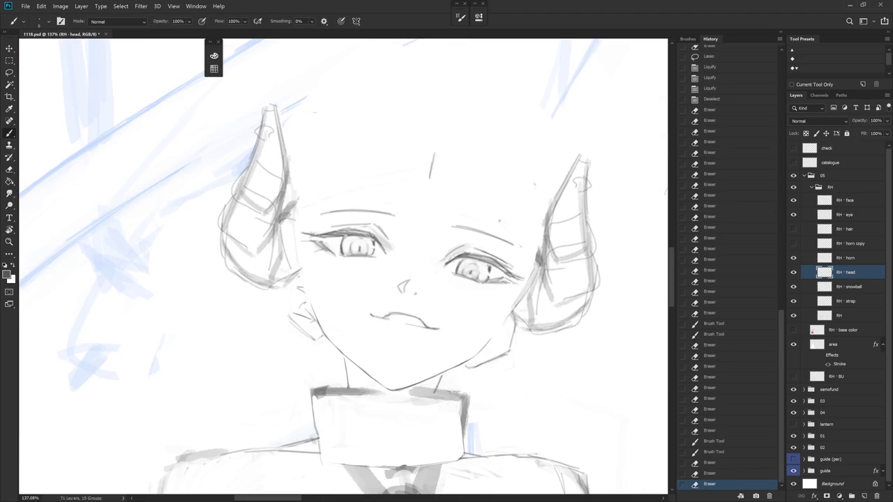
pyautogui.scroll(-5, 543, 325)
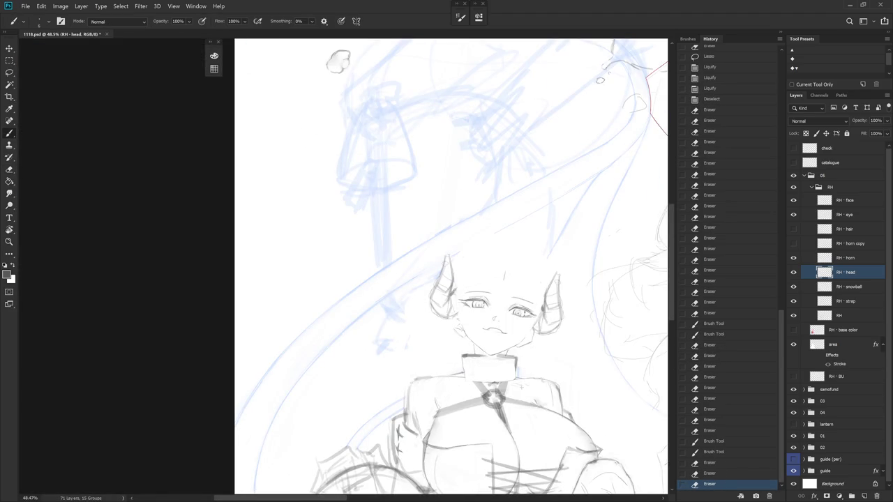
# Show the RH - hair layer again and preview the drawing at earlier snapshots up to Snapshot 3
pyautogui.scroll(1, 530, 362)
pyautogui.scroll(1, 530, 361)
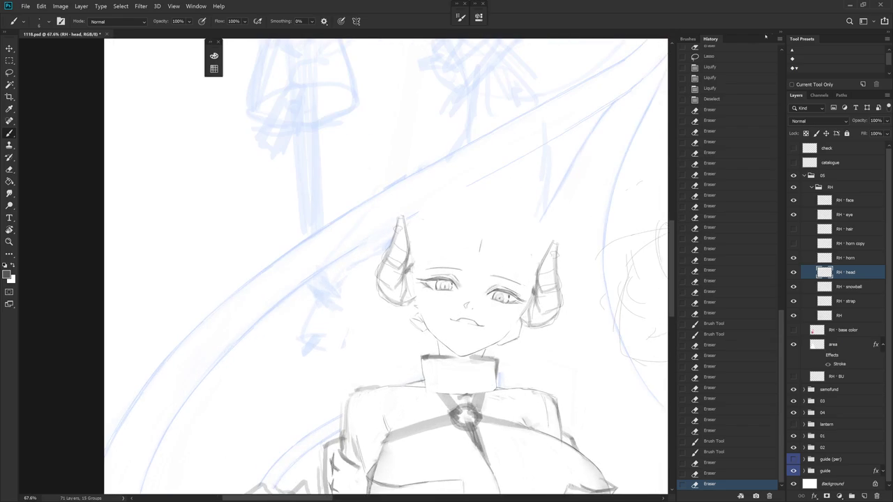
pyautogui.click(794, 230)
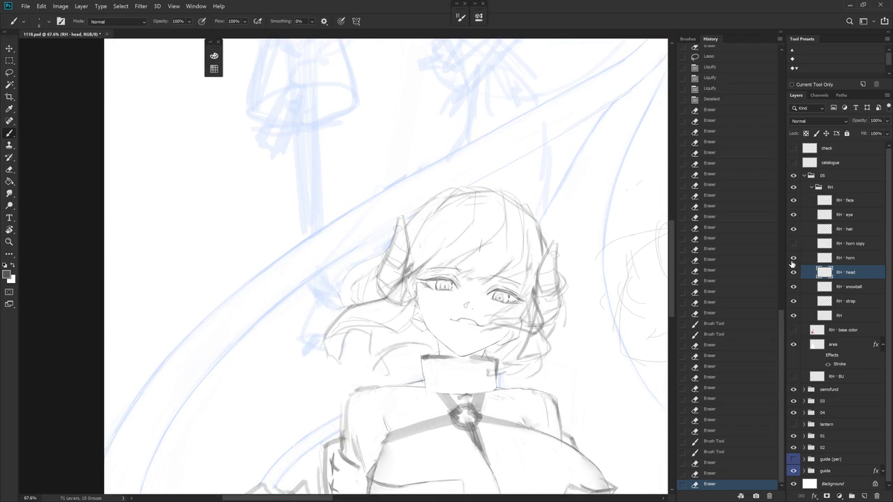
pyautogui.click(781, 58)
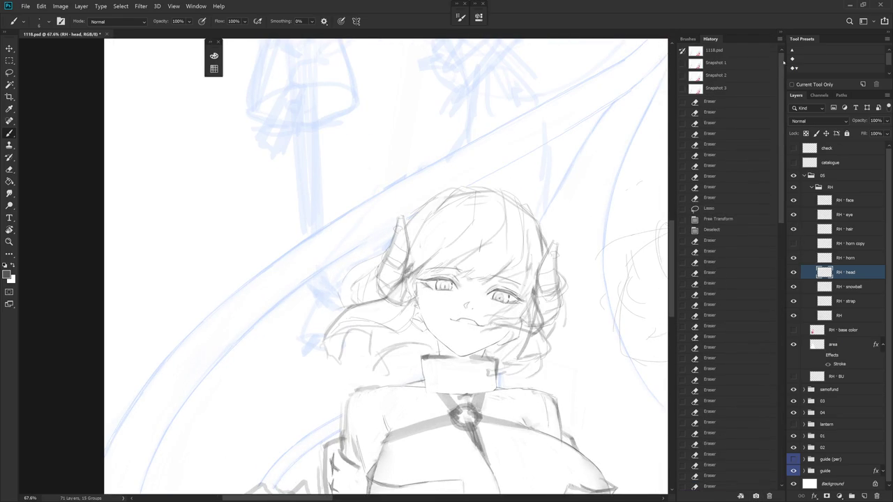
pyautogui.click(727, 79)
pyautogui.click(731, 88)
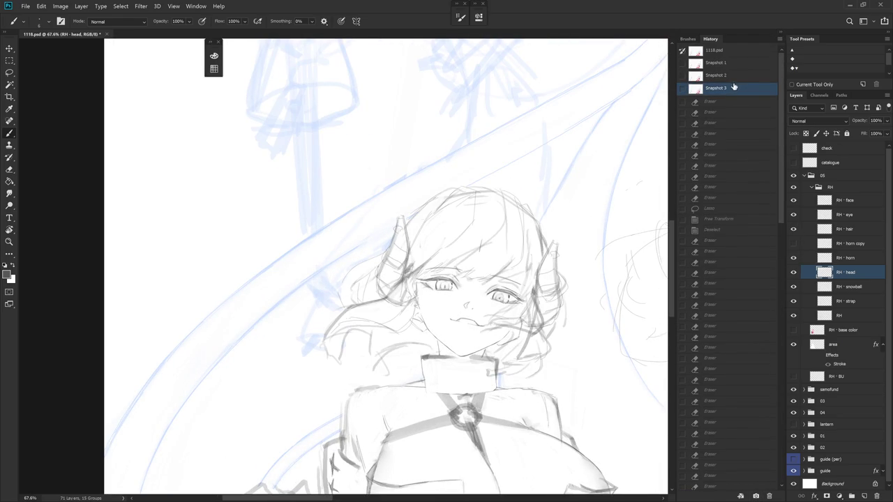
# Compare Snapshot 3 with Snapshot 1 and 1118.psd, then restore the latest eraser state
pyautogui.click(733, 64)
pyautogui.click(727, 89)
pyautogui.click(726, 53)
pyautogui.click(723, 93)
pyautogui.click(782, 478)
pyautogui.click(770, 485)
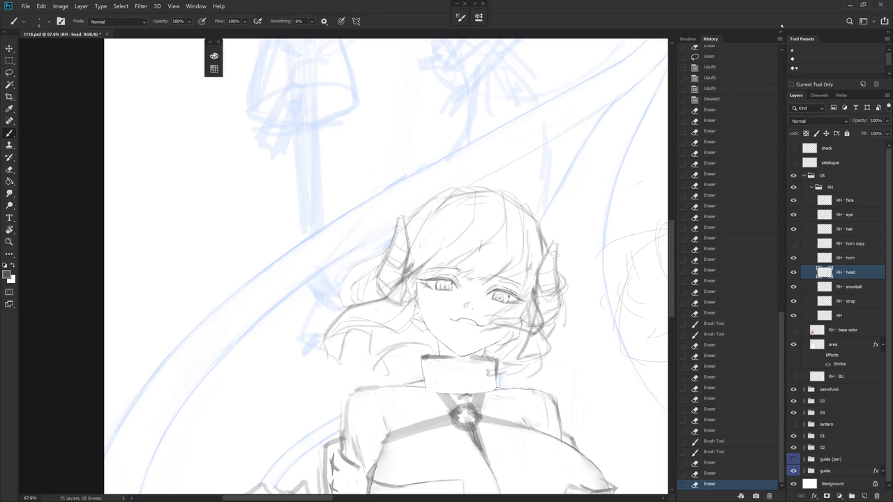
pyautogui.click(780, 20)
# On the RH layer, erase stray strokes along the collar's top edge under the chin
pyautogui.press('e')
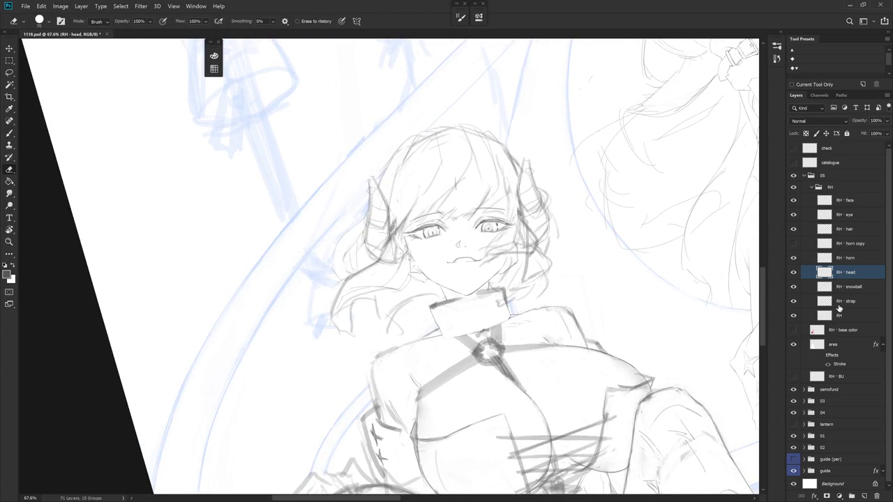
pyautogui.click(851, 318)
pyautogui.scroll(3, 484, 279)
pyautogui.press('b')
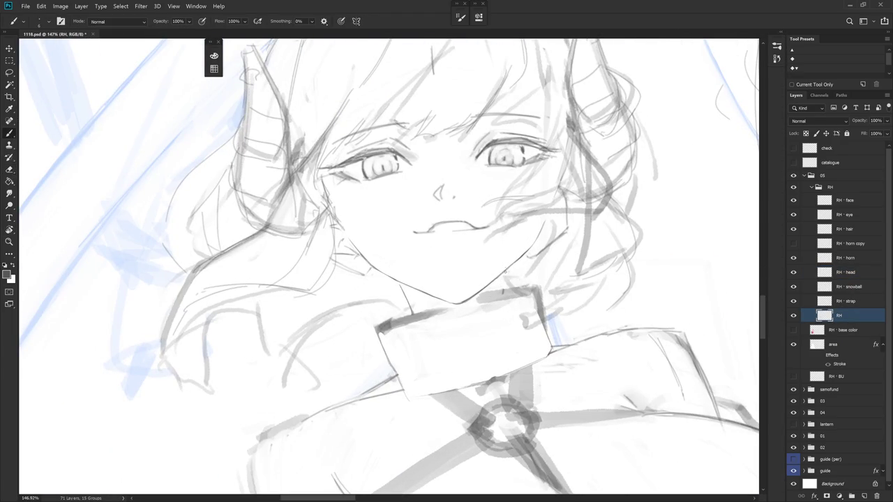
pyautogui.press('e')
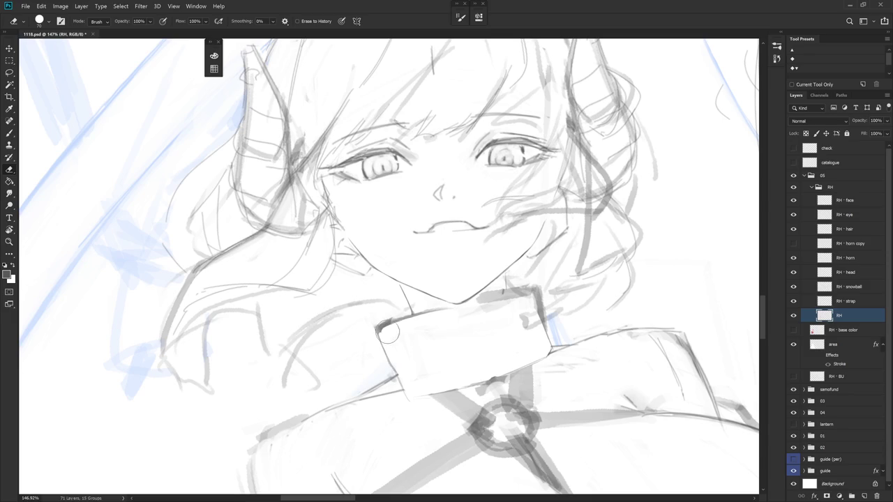
pyautogui.moveTo(450, 318)
pyautogui.mouseDown()
pyautogui.moveTo(386, 330)
pyautogui.moveTo(400, 323)
pyautogui.mouseUp()
pyautogui.press('b')
pyautogui.press('e')
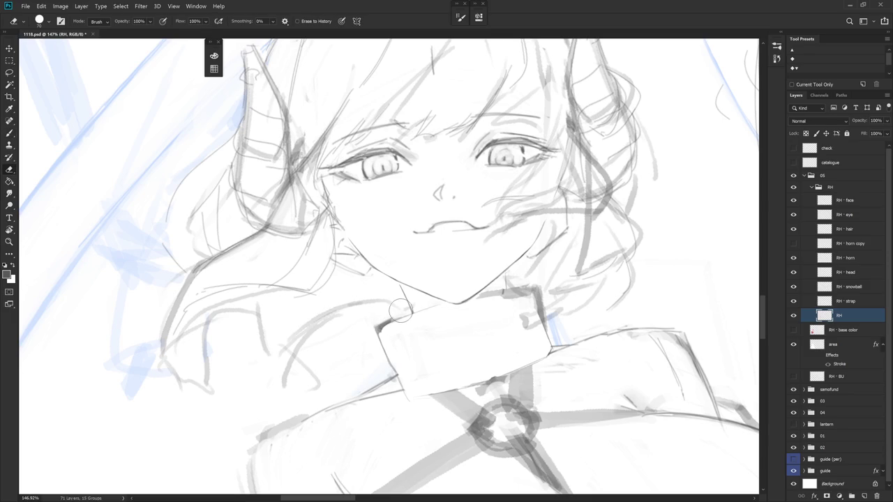
pyautogui.moveTo(418, 307); pyautogui.dragTo(381, 332)
pyautogui.moveTo(536, 287)
pyautogui.mouseDown()
pyautogui.moveTo(486, 300)
pyautogui.moveTo(508, 288)
pyautogui.mouseUp()
# Redraw a short chin line and undo a trial stroke along the cuff edge
pyautogui.press('b')
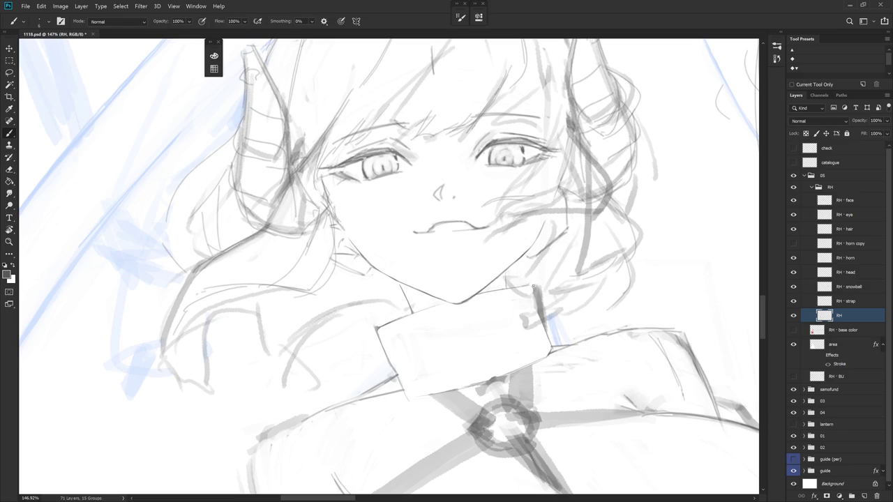
pyautogui.hotkey('ctrl', 'z')
pyautogui.moveTo(427, 307); pyautogui.dragTo(449, 303)
pyautogui.press('e')
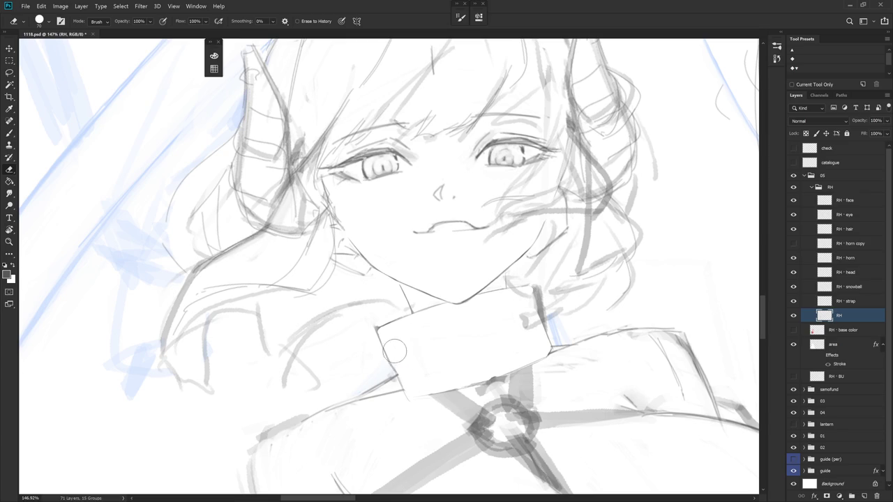
pyautogui.moveTo(393, 391)
pyautogui.mouseDown()
pyautogui.moveTo(455, 358)
pyautogui.moveTo(427, 368)
pyautogui.moveTo(408, 397)
pyautogui.mouseUp()
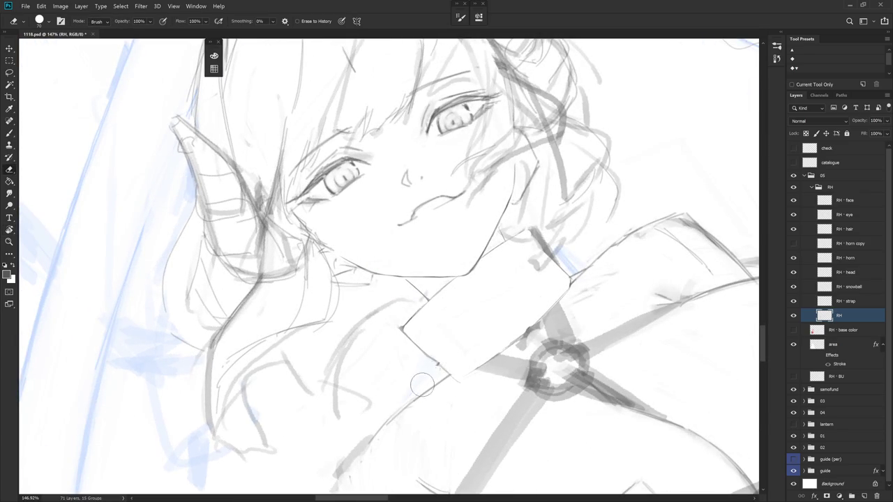
pyautogui.press('b')
pyautogui.moveTo(438, 363)
pyautogui.mouseDown()
pyautogui.moveTo(400, 405)
pyautogui.moveTo(431, 388)
pyautogui.moveTo(404, 408)
pyautogui.moveTo(419, 388)
pyautogui.mouseUp()
pyautogui.hotkey('ctrl', 'z')
pyautogui.hotkey('ctrl', 'z')
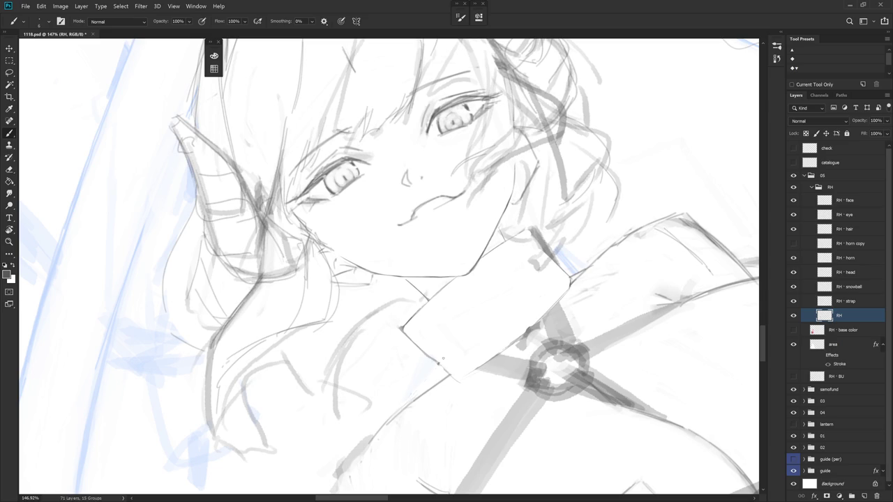
pyautogui.moveTo(442, 358); pyautogui.dragTo(482, 354)
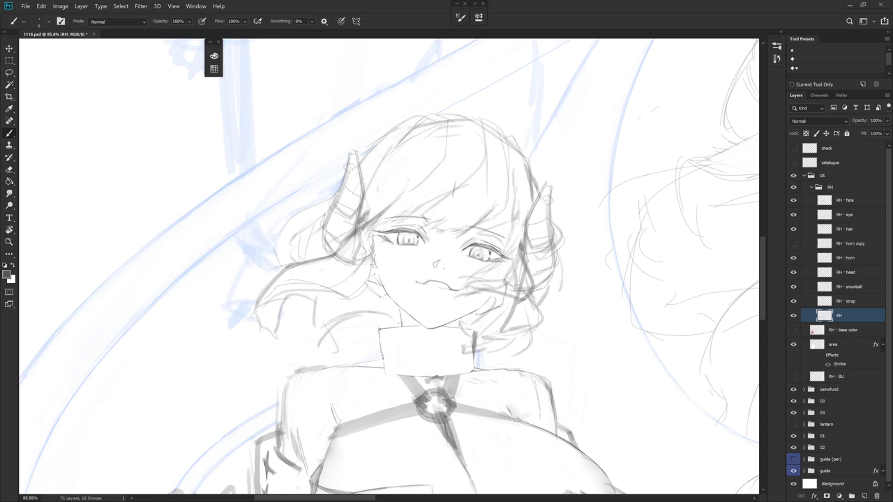
# Zoom in on the collar below the chin and rework its left edge with brush and eraser
pyautogui.scroll(-2, 598, 359)
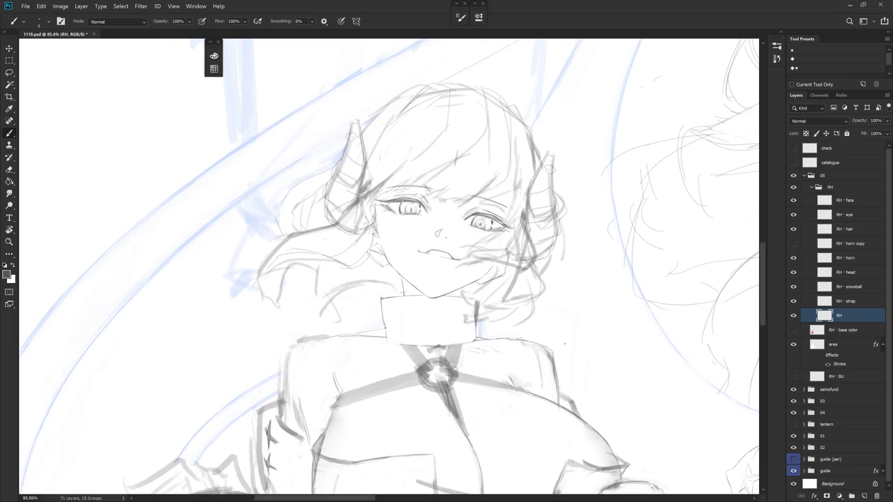
pyautogui.scroll(-1, 530, 367)
pyautogui.scroll(-1, 515, 370)
pyautogui.press('e')
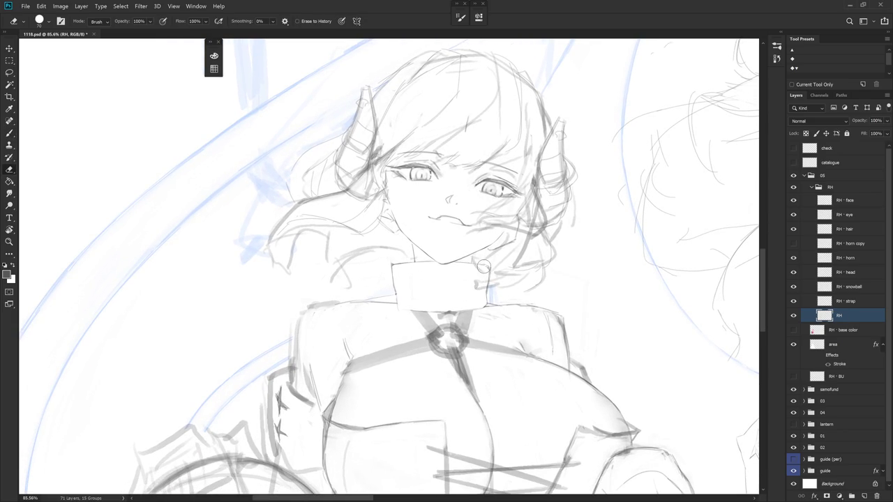
pyautogui.press('b')
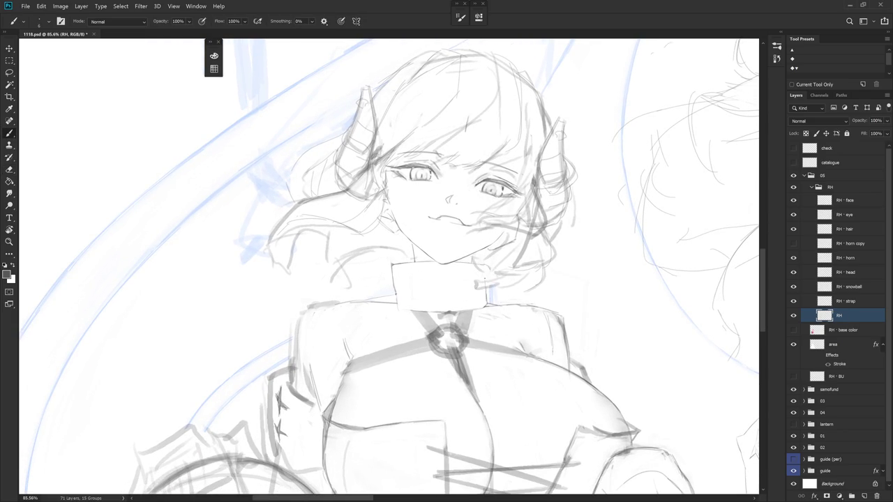
pyautogui.press('e')
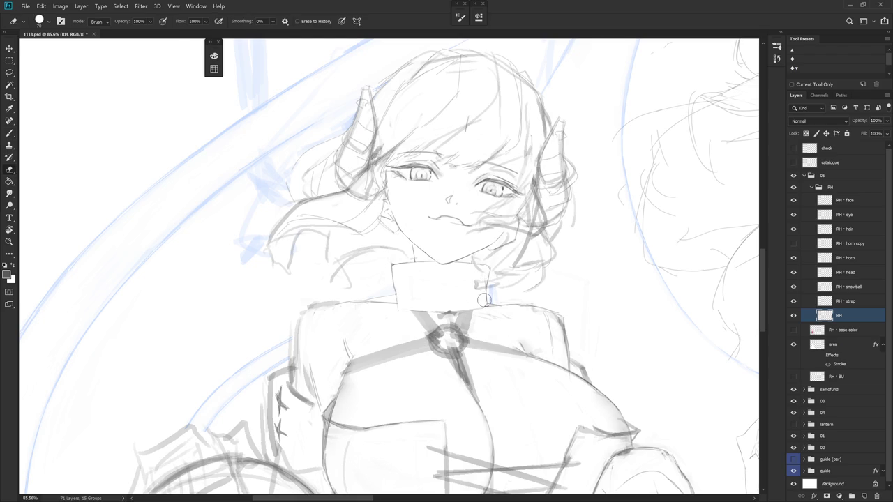
pyautogui.press('b')
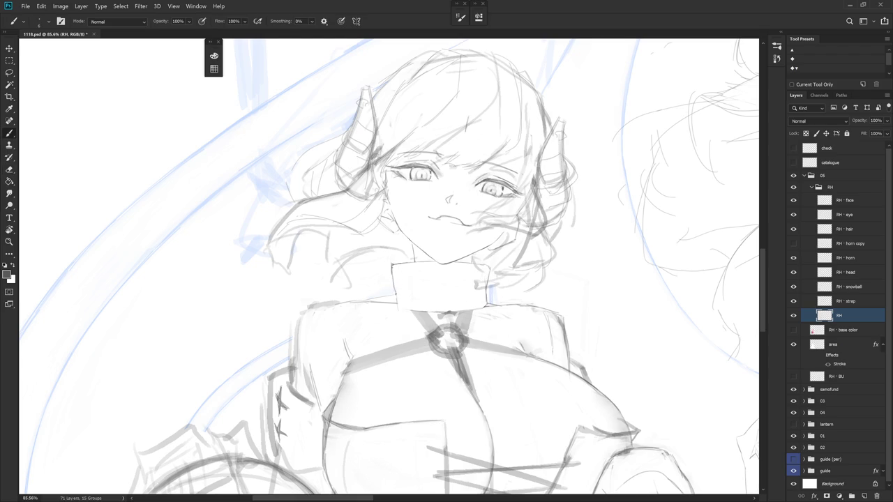
pyautogui.press('e')
pyautogui.press('b')
pyautogui.press('e')
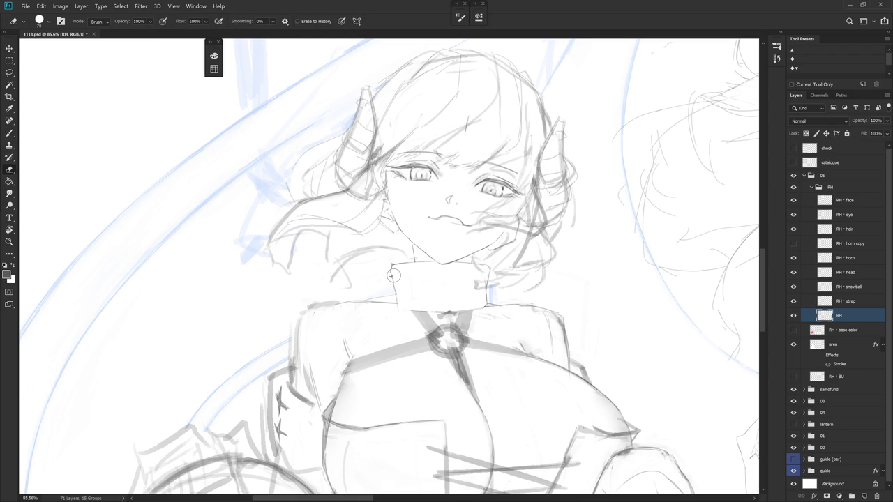
pyautogui.press('b')
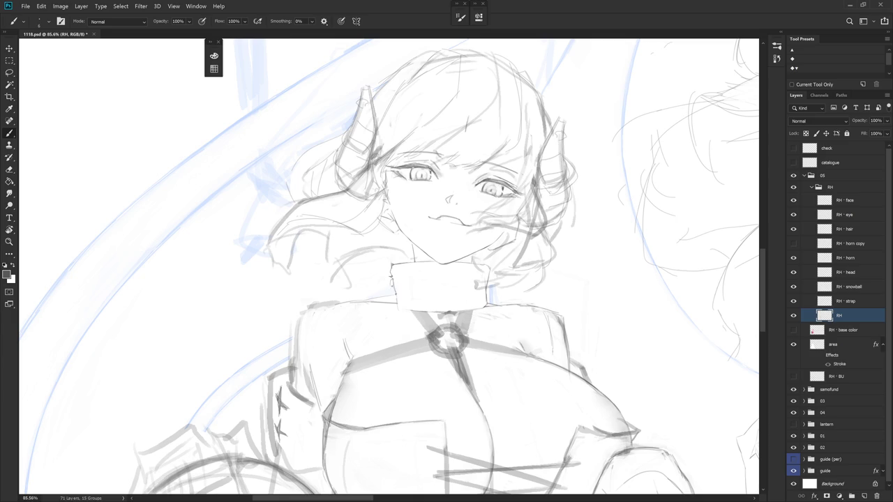
pyautogui.press('e')
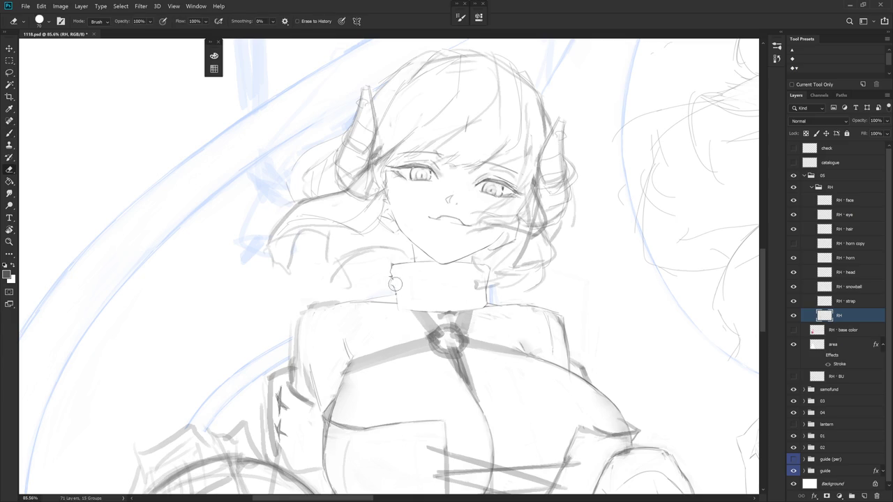
pyautogui.press('b')
# Erase small bits along the collar's left edge so it looks ragged and furry
pyautogui.press('e')
pyautogui.moveTo(395, 295); pyautogui.dragTo(397, 303)
pyautogui.press('b')
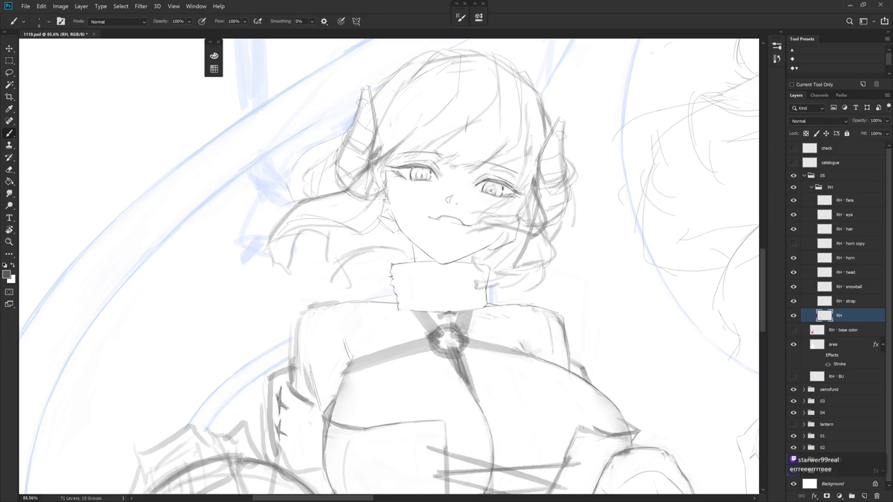
pyautogui.press('e')
pyautogui.moveTo(398, 310); pyautogui.dragTo(409, 316)
pyautogui.press('b')
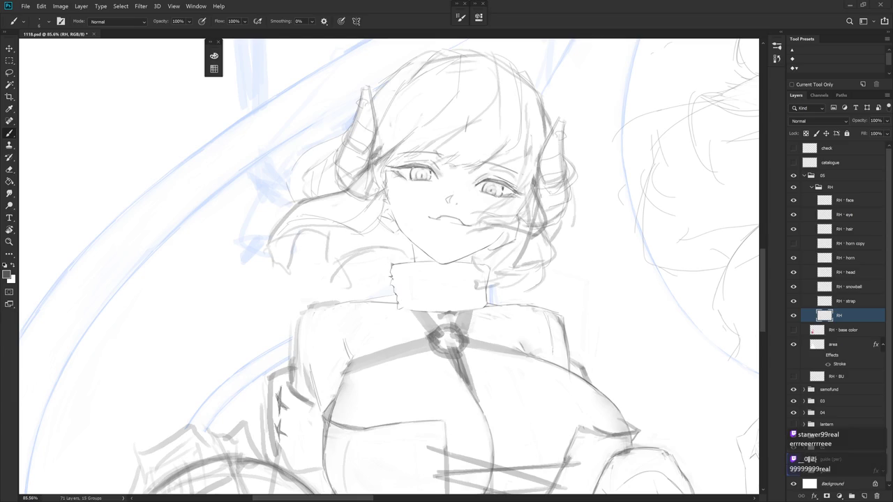
pyautogui.press('e')
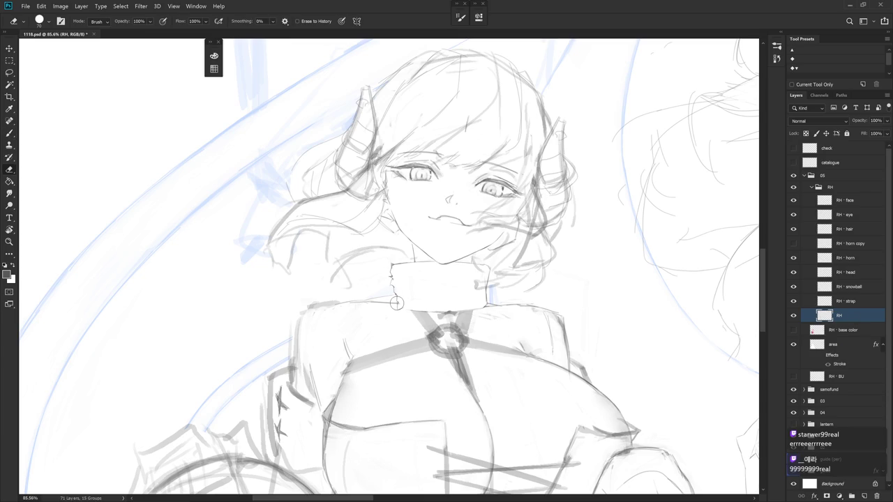
pyautogui.press('b')
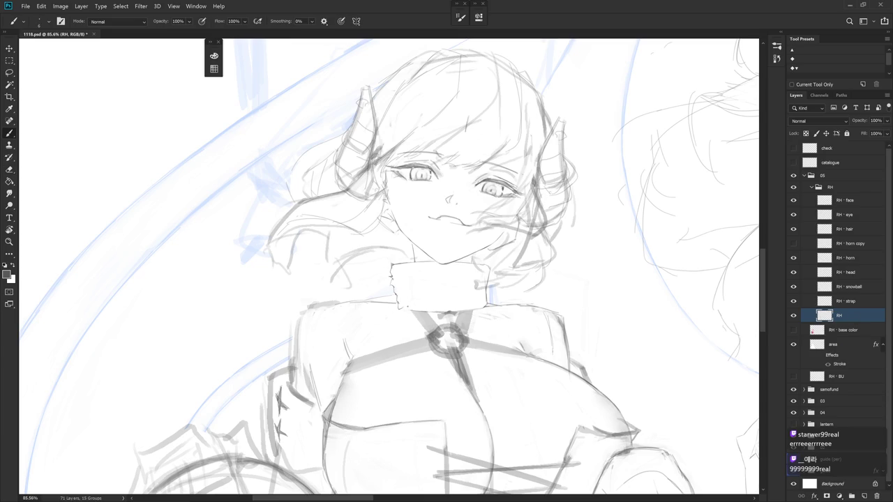
pyautogui.moveTo(403, 308); pyautogui.dragTo(422, 296)
# Rotate the view upright and rework the collar edges, linking its right side to the chin
pyautogui.press('e')
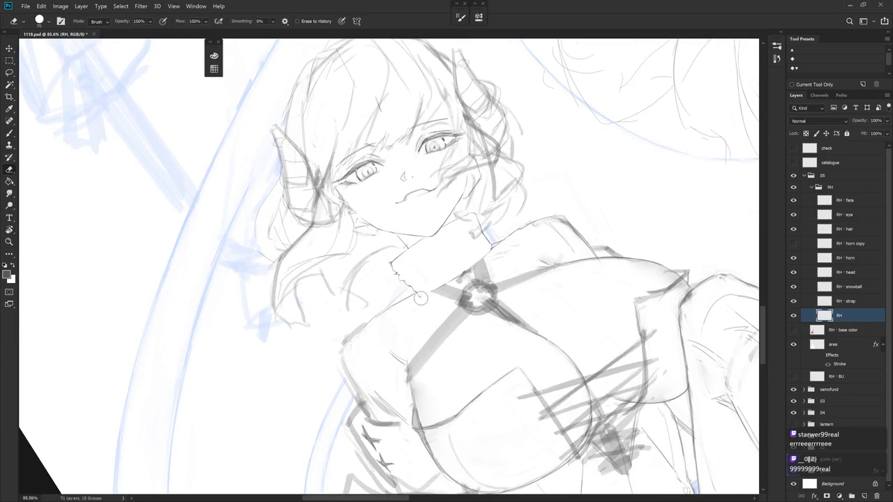
pyautogui.press('b')
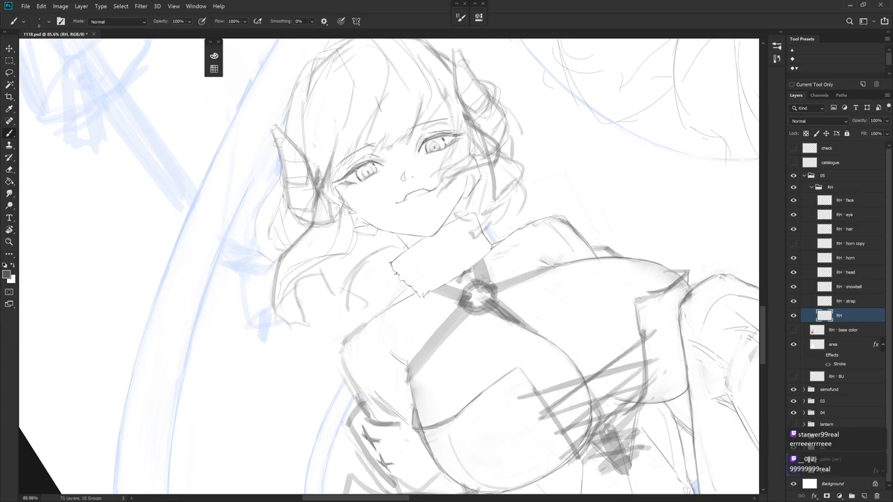
pyautogui.moveTo(391, 265); pyautogui.dragTo(418, 231)
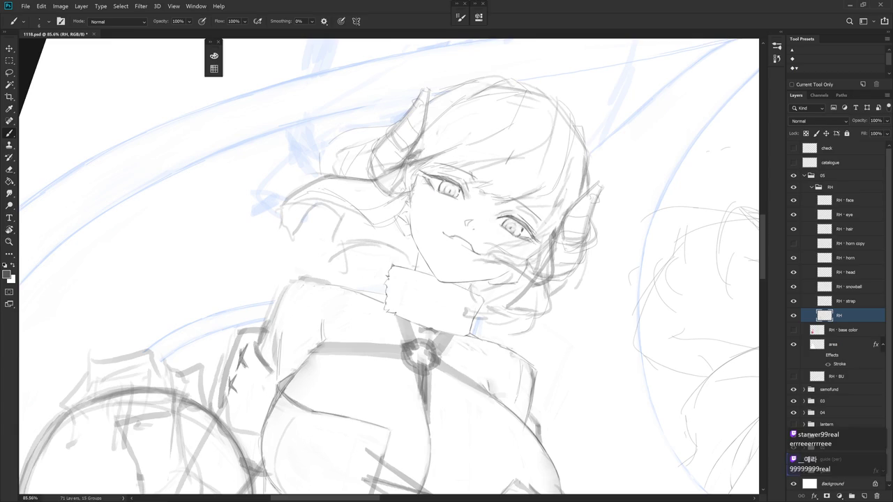
pyautogui.press('r')
pyautogui.moveTo(397, 314)
pyautogui.mouseDown()
pyautogui.moveTo(491, 312)
pyautogui.moveTo(506, 290)
pyautogui.mouseUp()
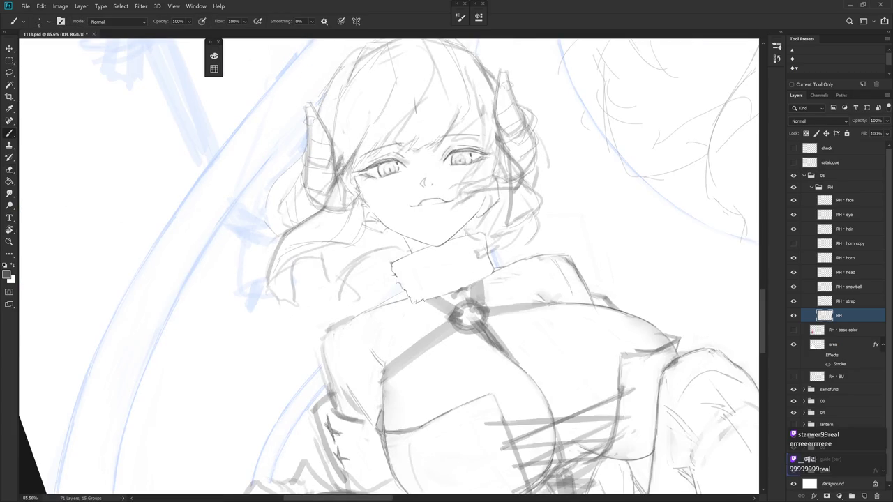
pyautogui.press('e')
pyautogui.press('b')
pyautogui.moveTo(431, 280); pyautogui.dragTo(386, 308)
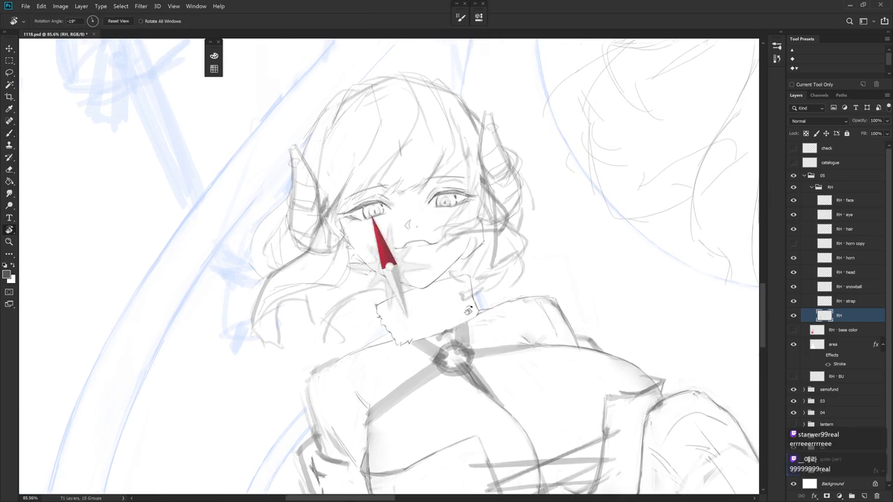
pyautogui.press('e')
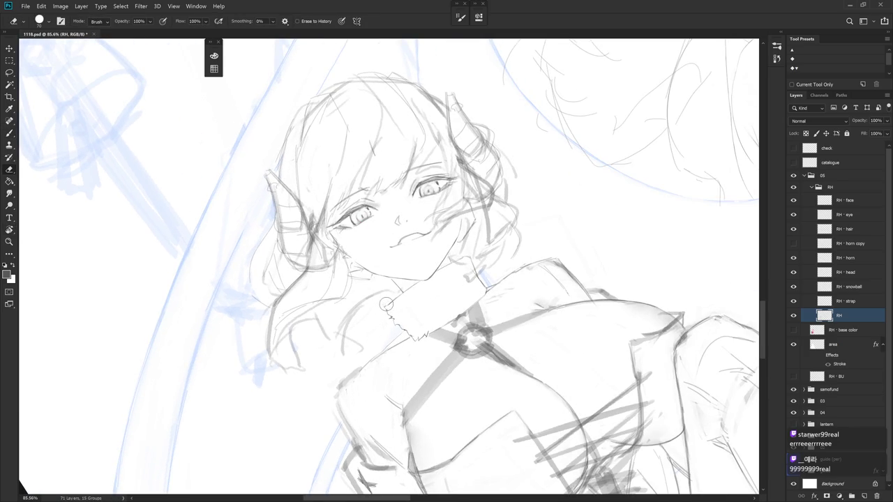
pyautogui.press('b')
pyautogui.press('e')
pyautogui.press('b')
pyautogui.press('e')
pyautogui.moveTo(403, 287); pyautogui.dragTo(402, 302)
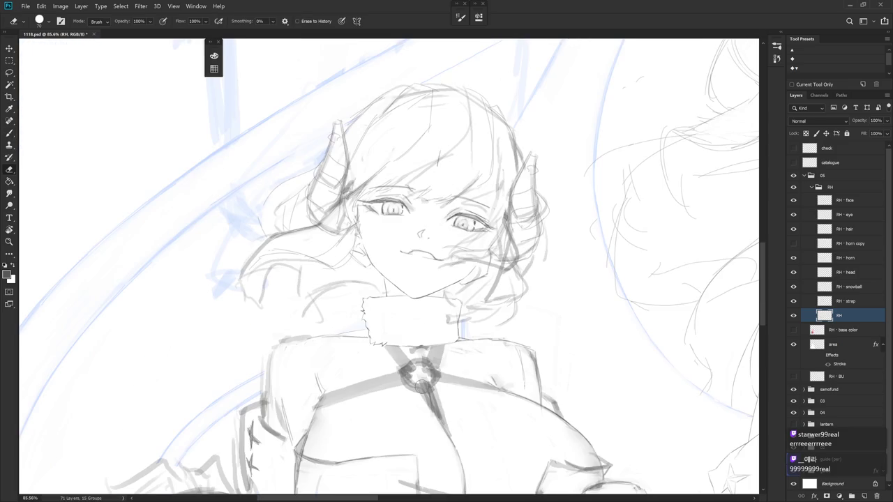
# Briefly select the RH · hair layer, return to RH, and zoom out over the composition
pyautogui.click(866, 229)
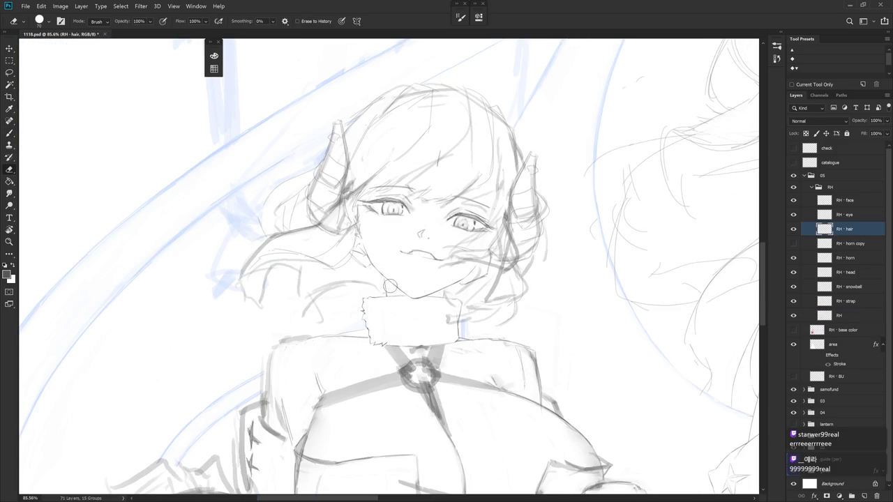
pyautogui.click(850, 315)
pyautogui.press('b')
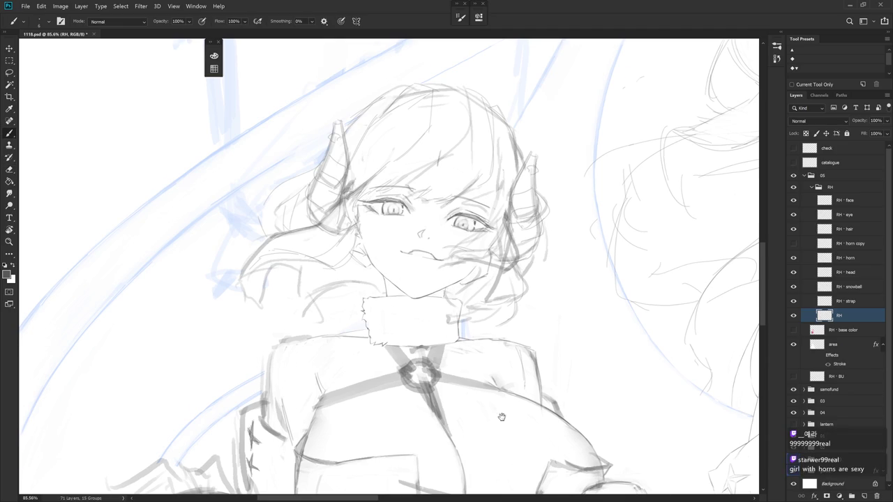
pyautogui.moveTo(495, 427); pyautogui.dragTo(518, 405)
pyautogui.scroll(-5, 499, 407)
pyautogui.scroll(-1, 498, 408)
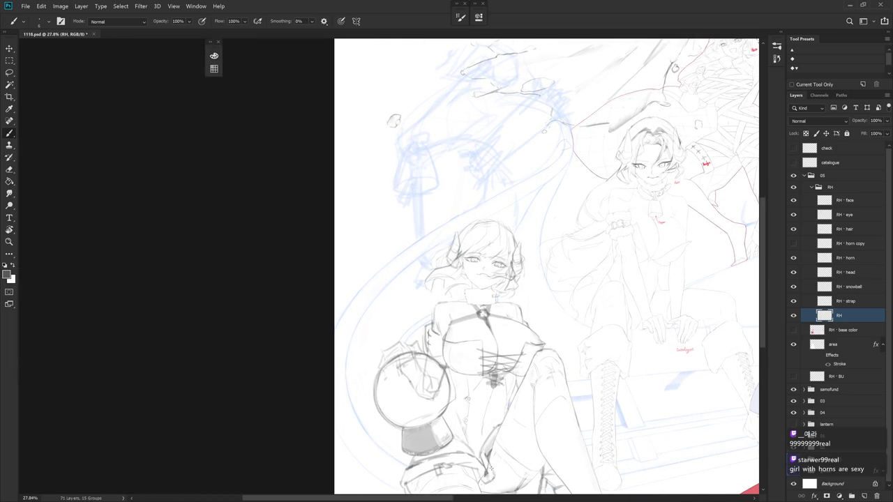
# Zoom and rotate onto the left shoulder, tidying the chest and strap lines with eraser and brush
pyautogui.scroll(2, 491, 297)
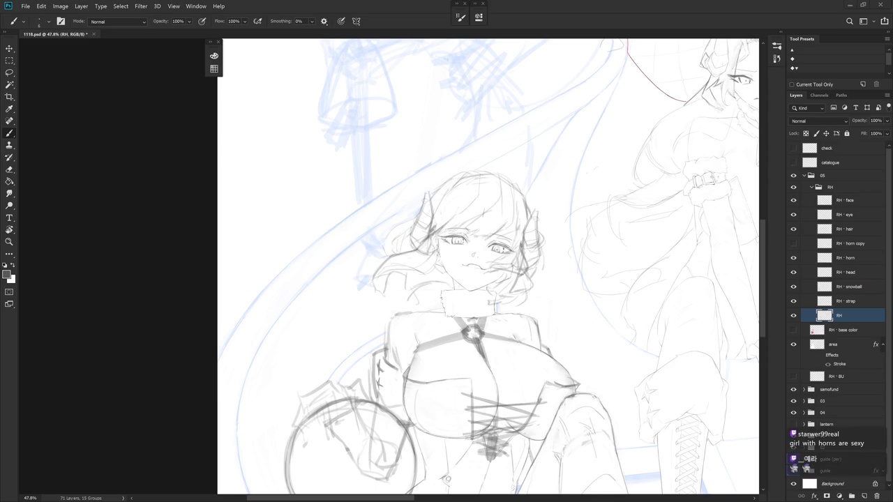
pyautogui.moveTo(652, 355); pyautogui.dragTo(576, 343)
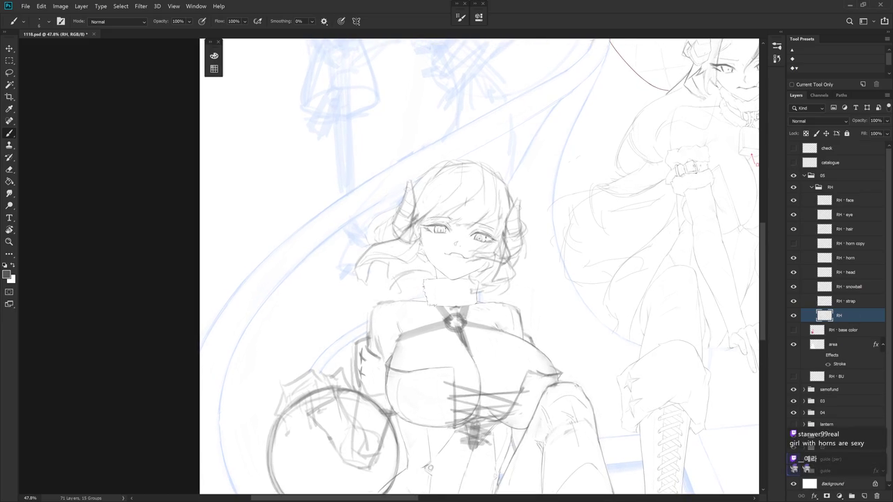
pyautogui.press('e')
pyautogui.moveTo(494, 411)
pyautogui.mouseDown()
pyautogui.moveTo(447, 311)
pyautogui.moveTo(440, 317)
pyautogui.moveTo(457, 307)
pyautogui.moveTo(421, 331)
pyautogui.mouseUp()
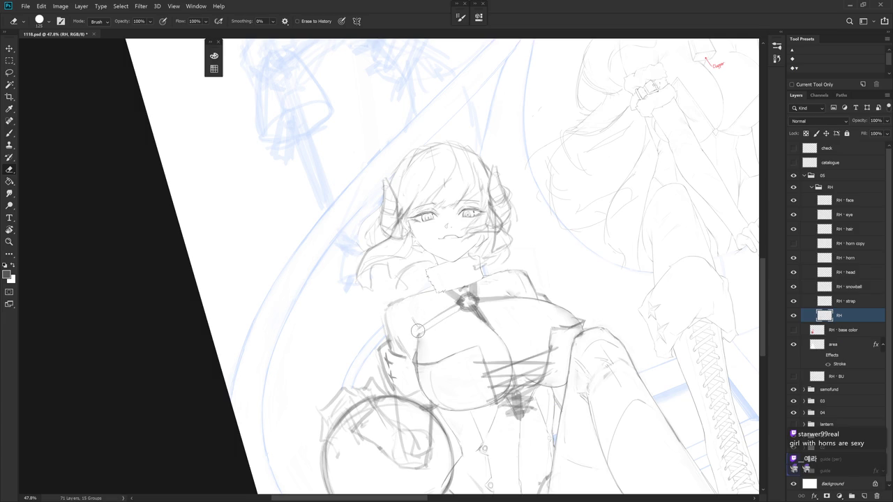
pyautogui.press('b')
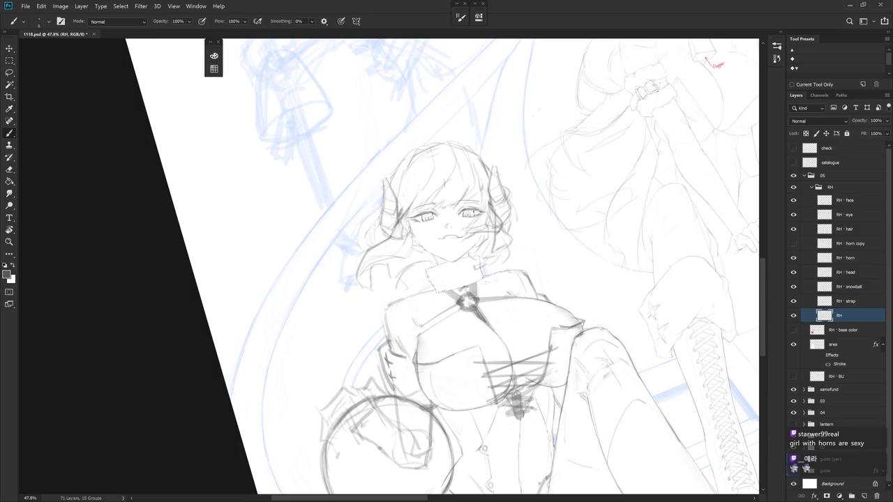
pyautogui.press('e')
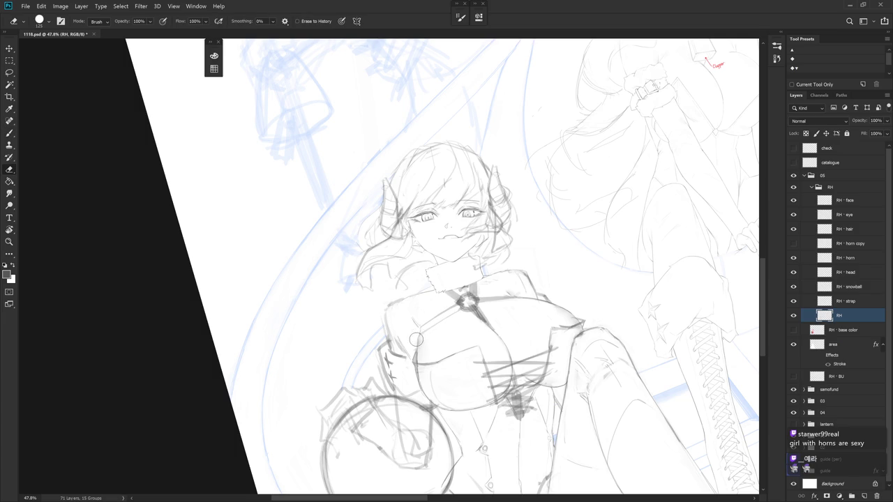
pyautogui.press('b')
pyautogui.press('e')
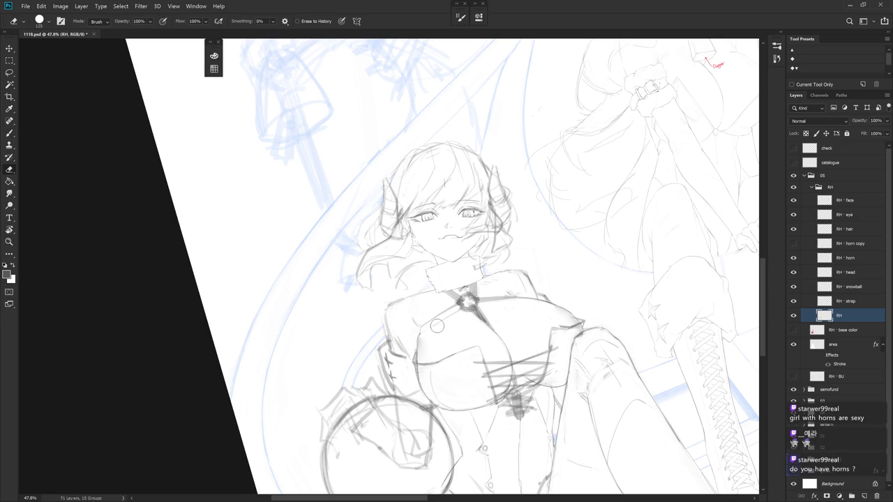
pyautogui.moveTo(454, 316); pyautogui.dragTo(432, 268)
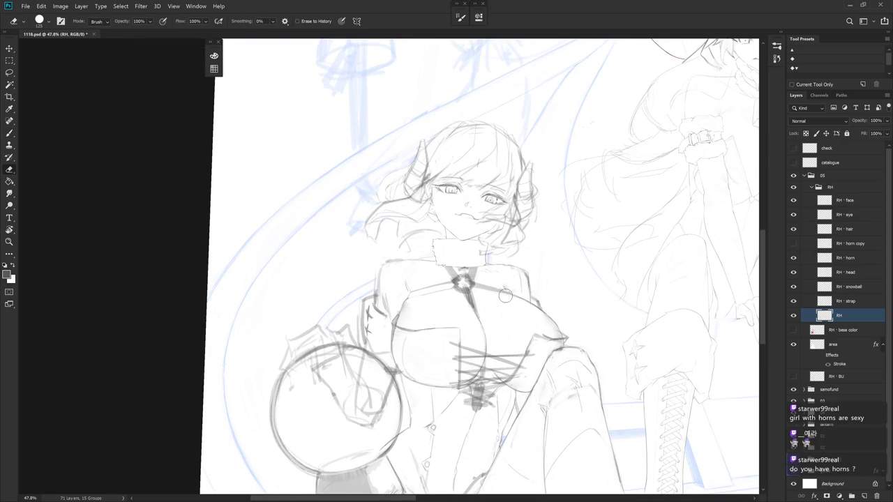
pyautogui.moveTo(505, 295); pyautogui.dragTo(511, 443)
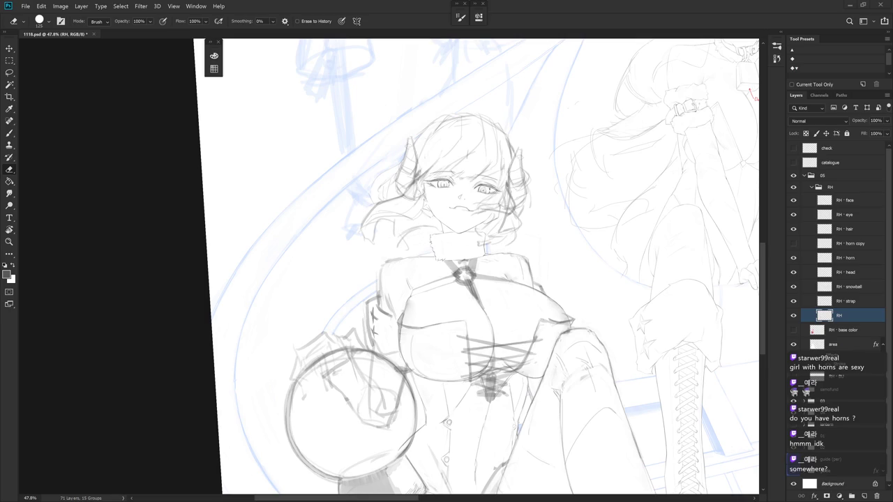
pyautogui.scroll(2, 397, 261)
# Tilt the view about 30° and clean the chest area, alternating brush and eraser
pyautogui.scroll(2, 397, 261)
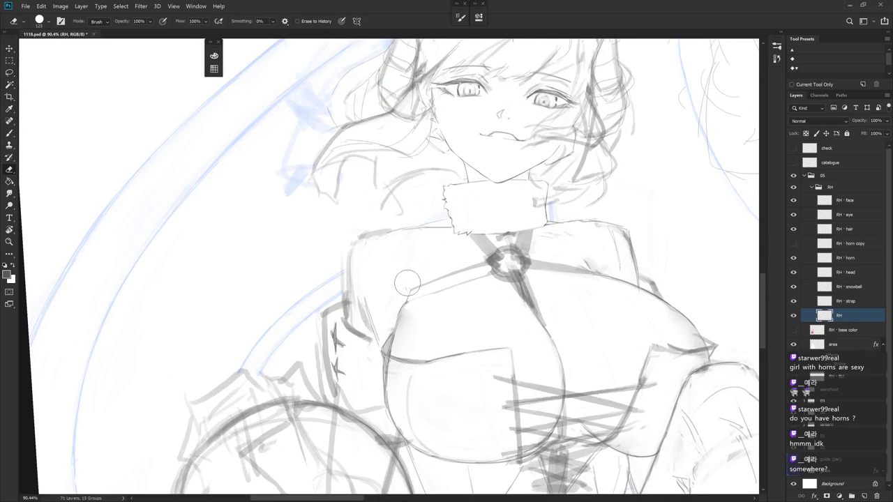
pyautogui.press('b')
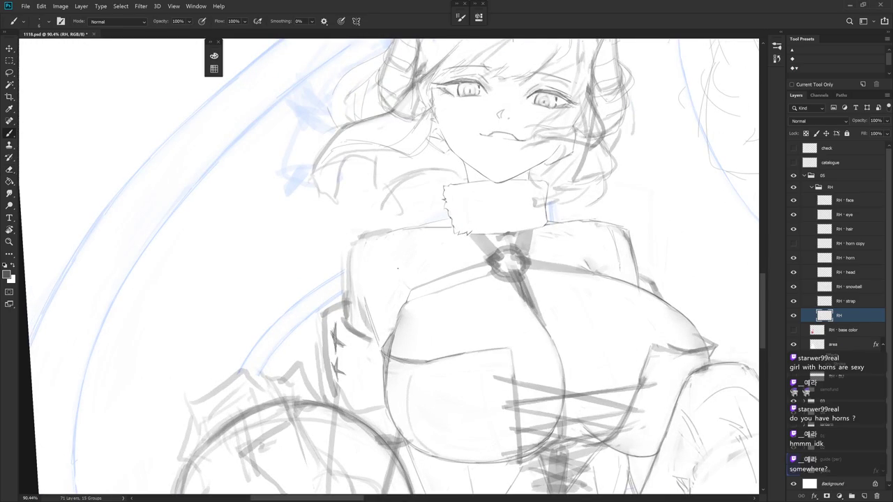
pyautogui.press('e')
pyautogui.moveTo(399, 266); pyautogui.dragTo(376, 238)
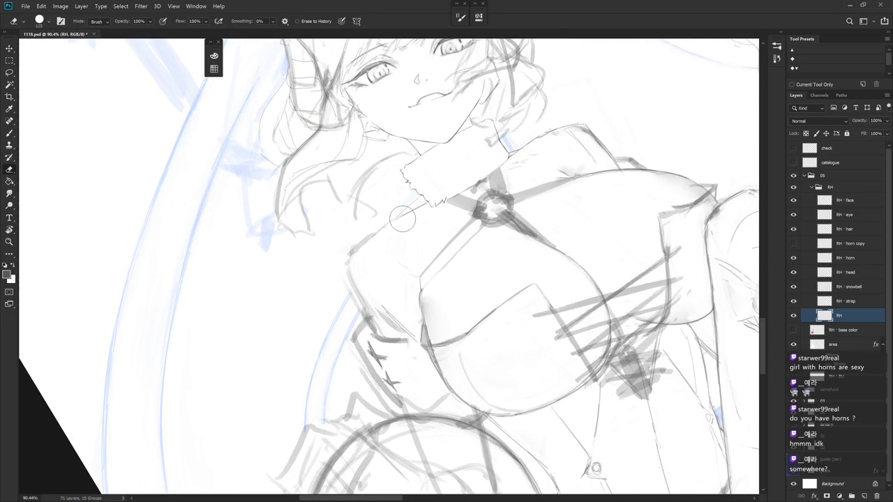
pyautogui.press('b')
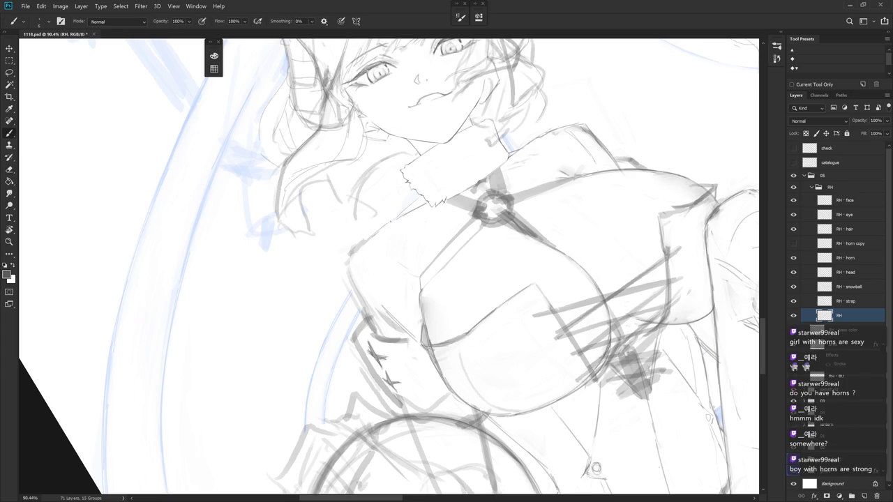
pyautogui.press('e')
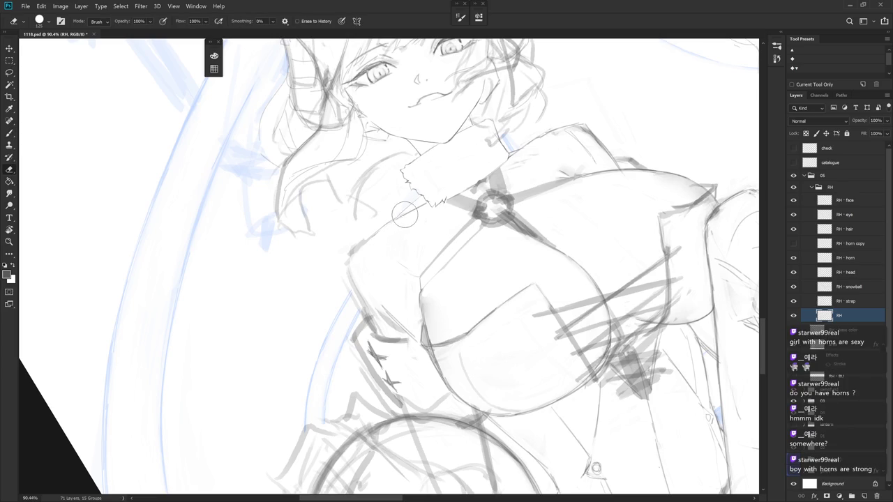
pyautogui.press('b')
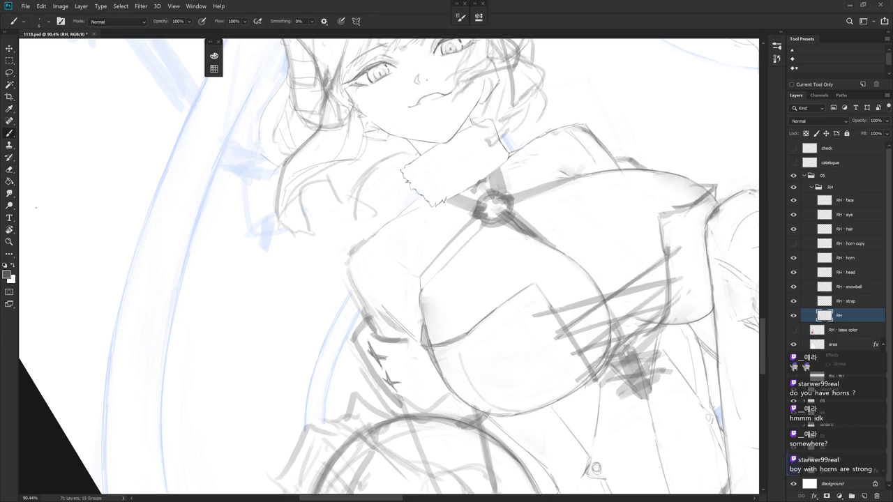
pyautogui.press('e')
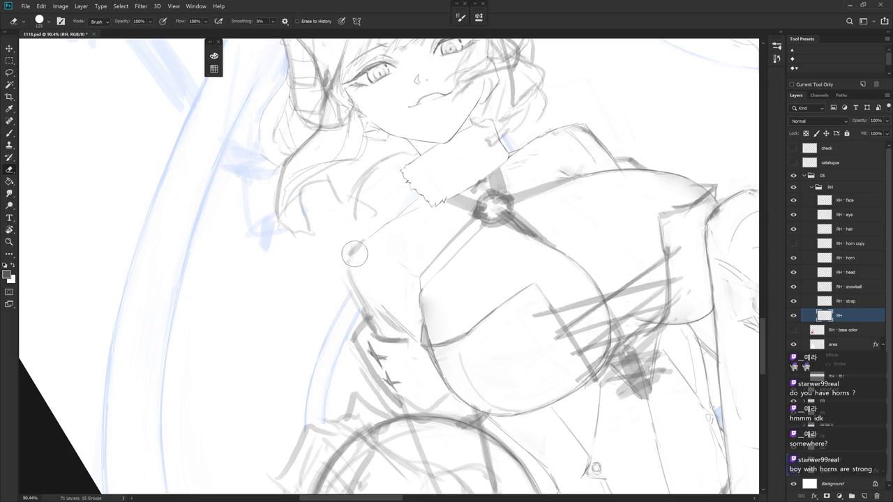
pyautogui.press('b')
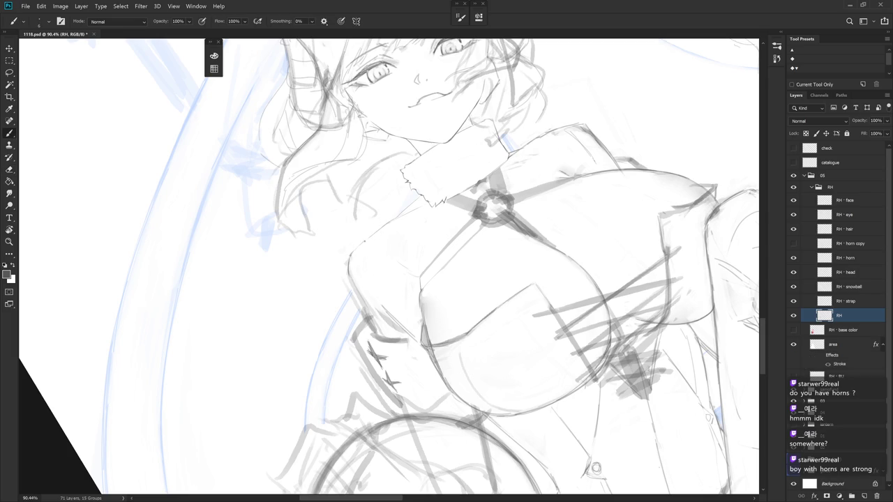
pyautogui.press('e')
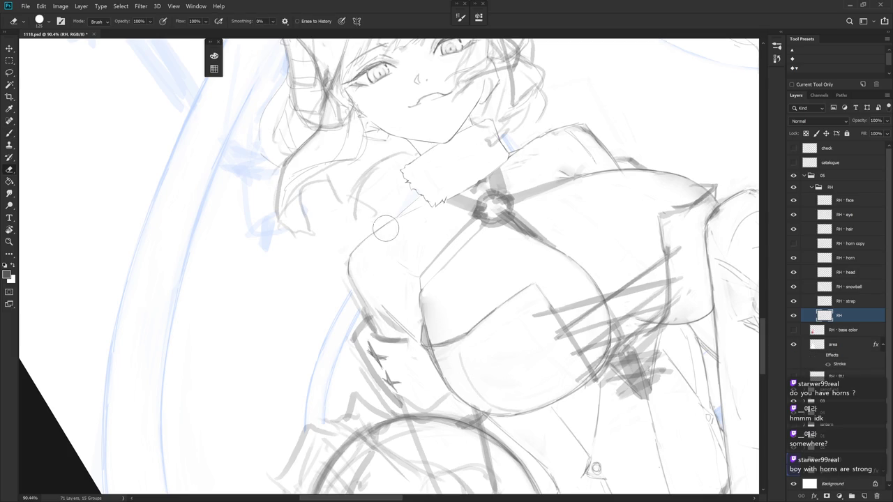
# Erase the rough left shoulder outline and redraw it as one clean line
pyautogui.moveTo(492, 277); pyautogui.dragTo(508, 367)
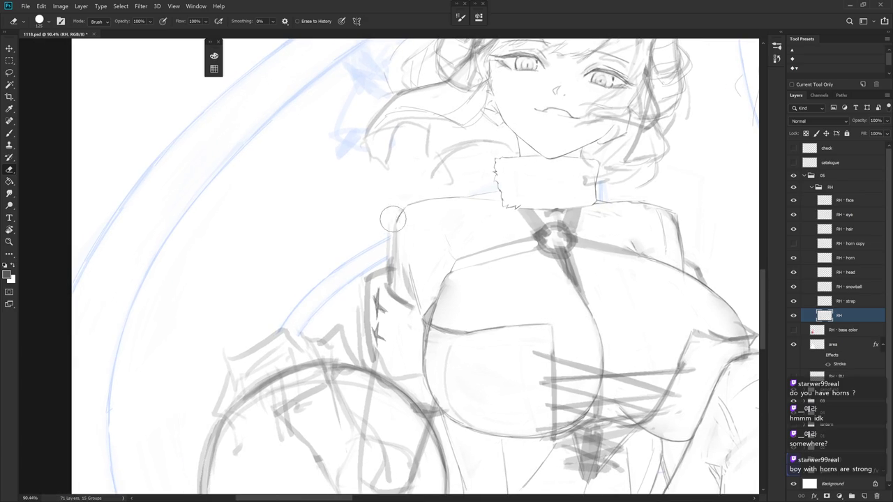
pyautogui.moveTo(402, 214)
pyautogui.mouseDown()
pyautogui.moveTo(385, 242)
pyautogui.moveTo(399, 270)
pyautogui.moveTo(399, 225)
pyautogui.mouseUp()
pyautogui.press('b')
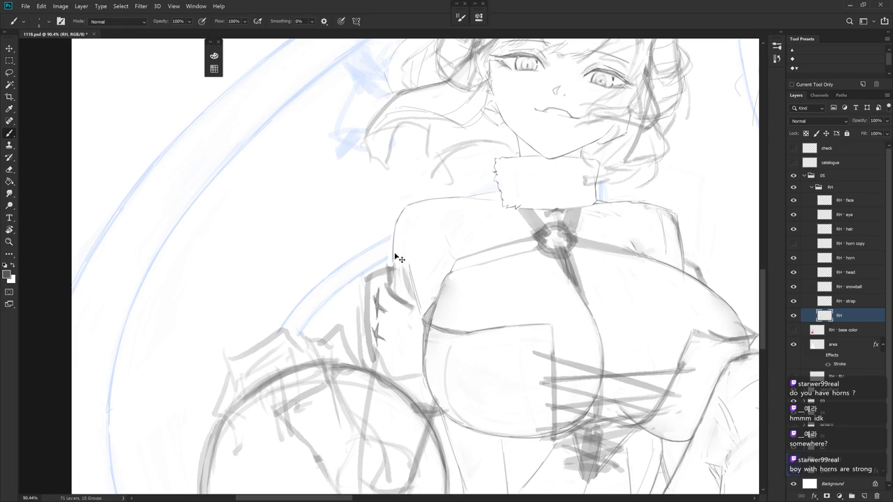
pyautogui.moveTo(393, 234); pyautogui.dragTo(393, 290)
pyautogui.press('e')
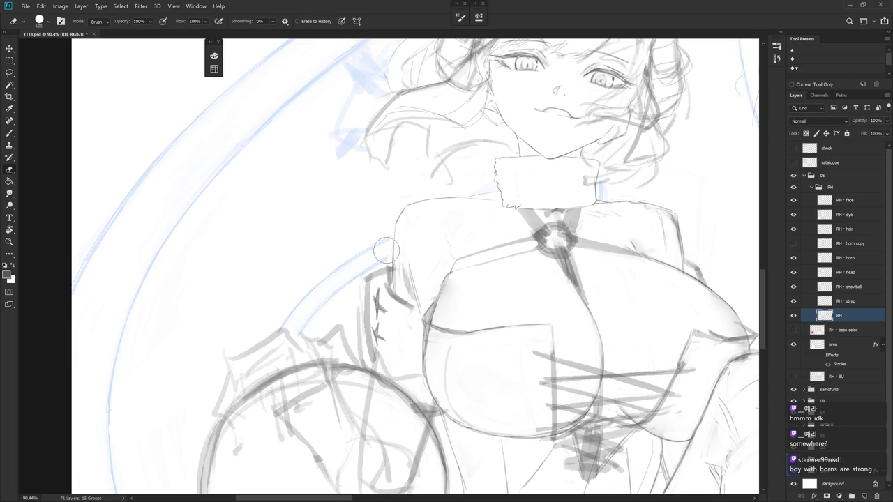
pyautogui.scroll(-4, 559, 276)
# Tilt the view and refine the arm-to-chest contour with brush and eraser
pyautogui.scroll(2, 550, 285)
pyautogui.scroll(2, 579, 317)
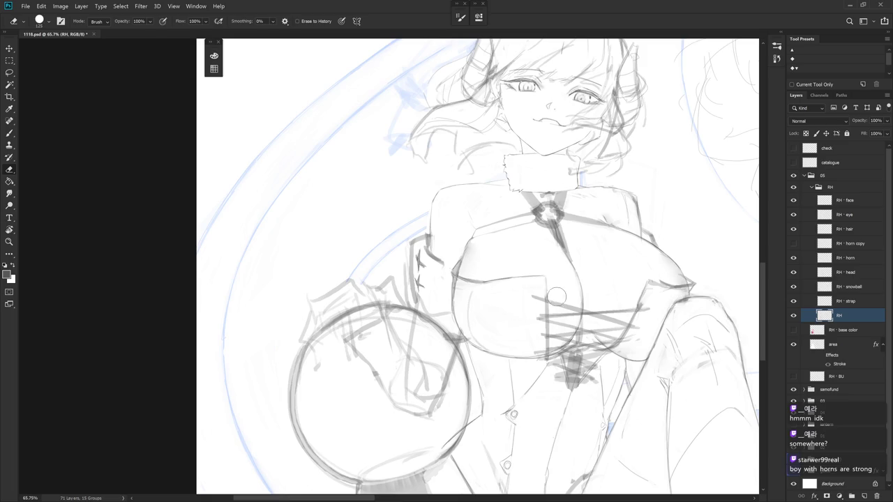
pyautogui.moveTo(548, 297); pyautogui.dragTo(517, 272)
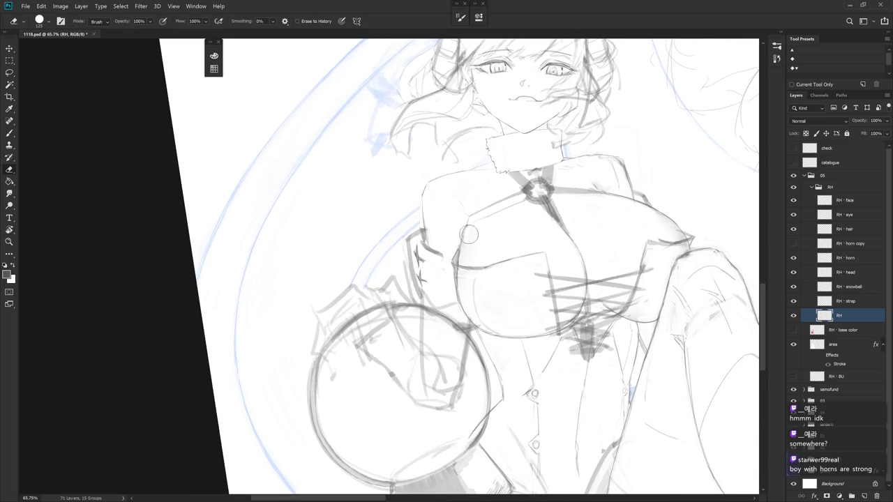
pyautogui.press('b')
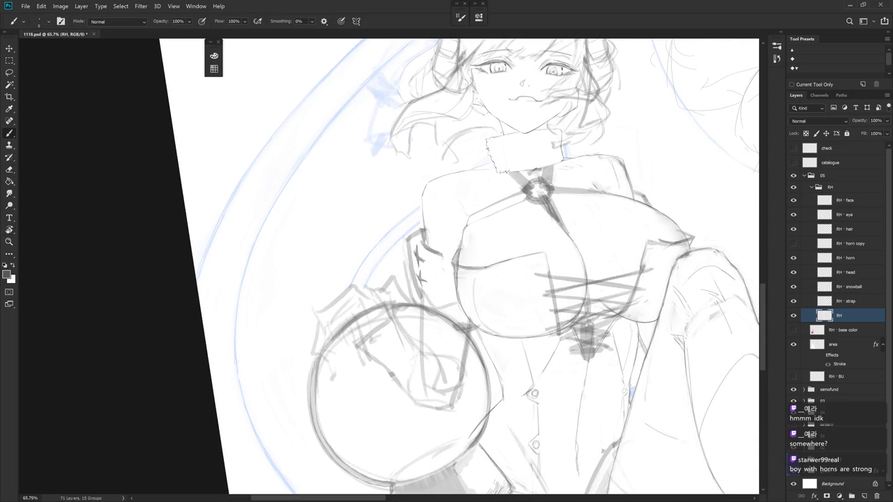
pyautogui.press('e')
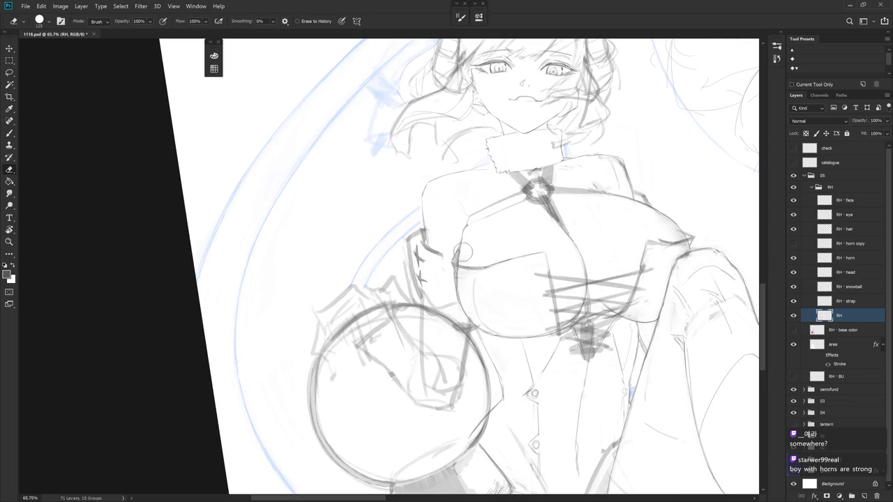
pyautogui.moveTo(466, 254); pyautogui.dragTo(509, 329)
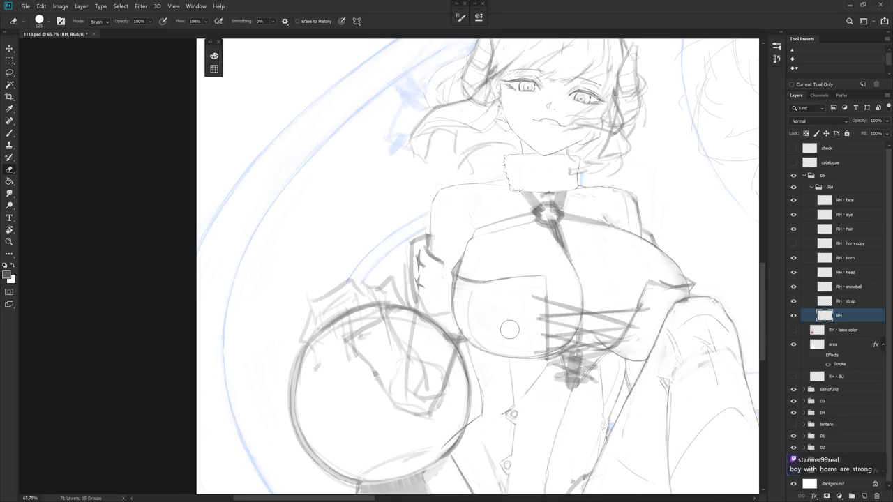
pyautogui.moveTo(510, 329); pyautogui.dragTo(466, 239)
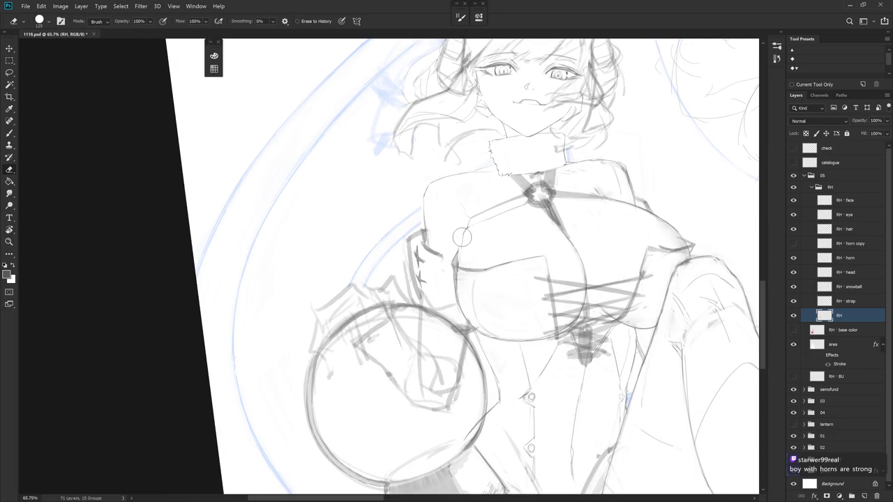
pyautogui.press('b')
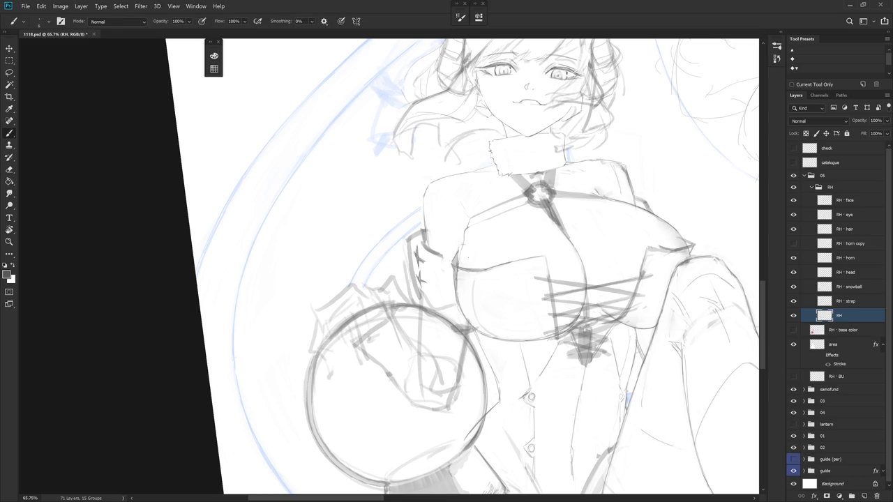
pyautogui.press('e')
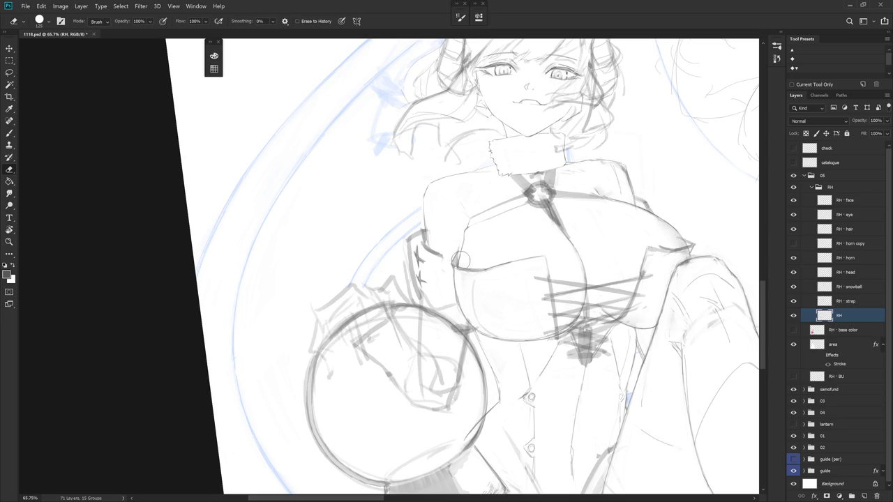
# Recentre on the chest, touch up the contour, and zoom out to check the whole figure
pyautogui.moveTo(468, 264); pyautogui.dragTo(412, 285)
pyautogui.press('b')
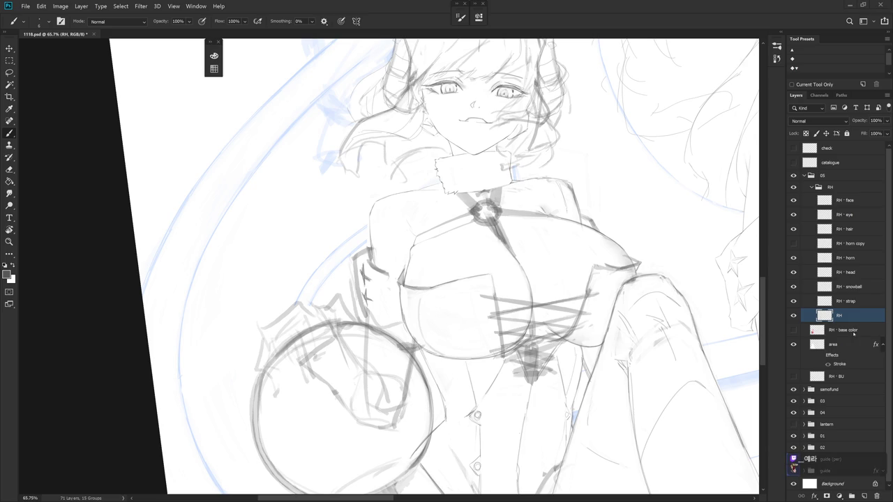
pyautogui.moveTo(566, 346)
pyautogui.mouseDown()
pyautogui.moveTo(559, 329)
pyautogui.moveTo(524, 313)
pyautogui.mouseUp()
pyautogui.press('e')
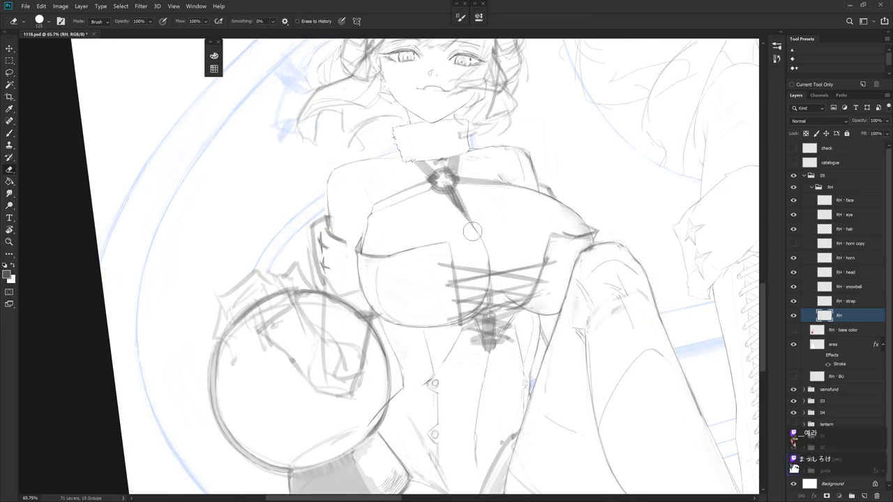
pyautogui.moveTo(593, 349); pyautogui.dragTo(538, 347)
pyautogui.press('b')
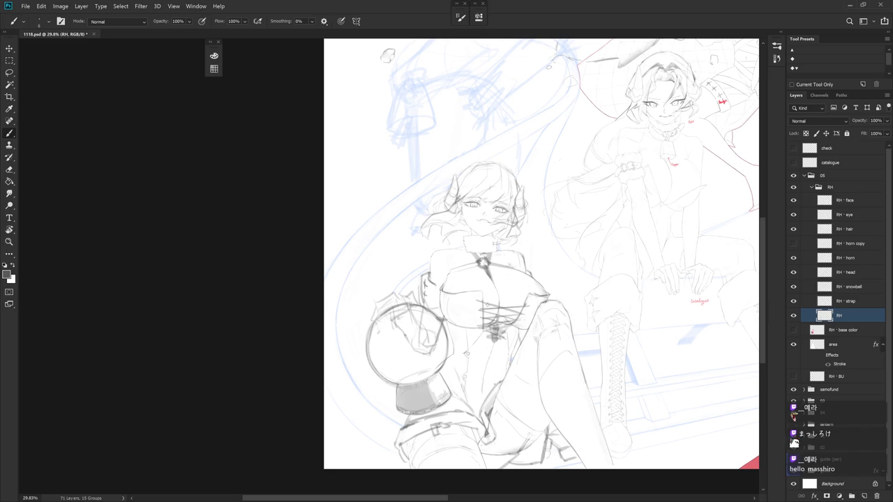
# Refine the chest lines on the RH layer, alternating eraser and brush
pyautogui.scroll(5, 444, 282)
pyautogui.press('e')
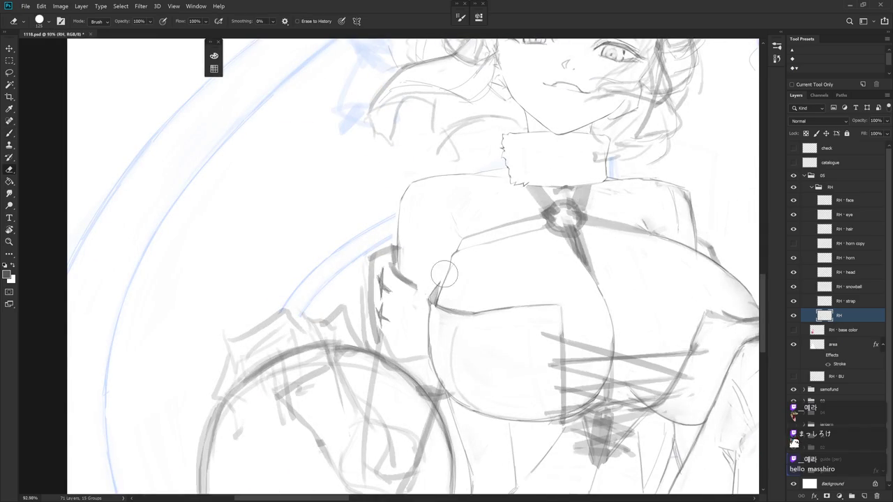
pyautogui.press('b')
pyautogui.press('e')
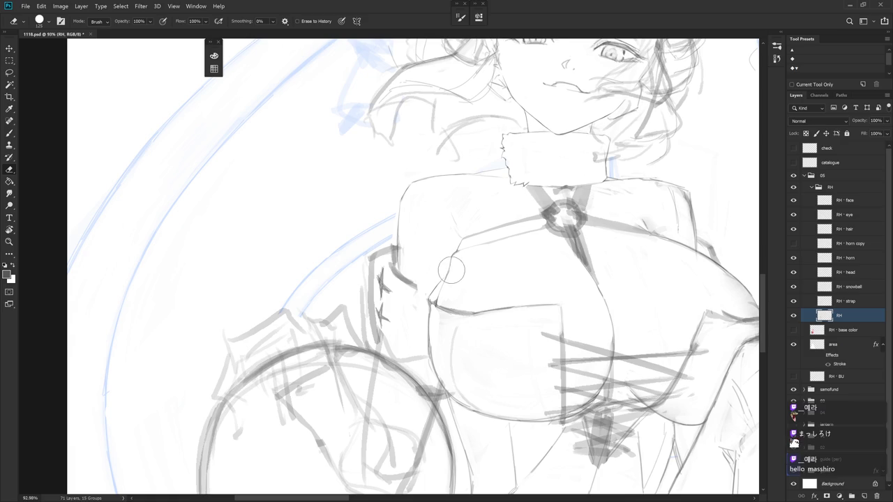
pyautogui.press('b')
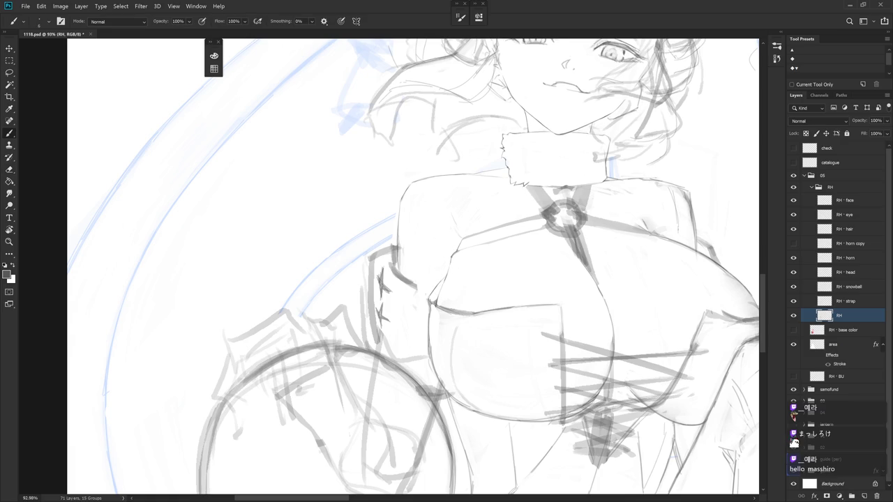
pyautogui.press('e')
# Redraw the shoulder stroke from a rotated view, undoing one attempt
pyautogui.moveTo(548, 326)
pyautogui.mouseDown()
pyautogui.moveTo(513, 340)
pyautogui.moveTo(422, 261)
pyautogui.mouseUp()
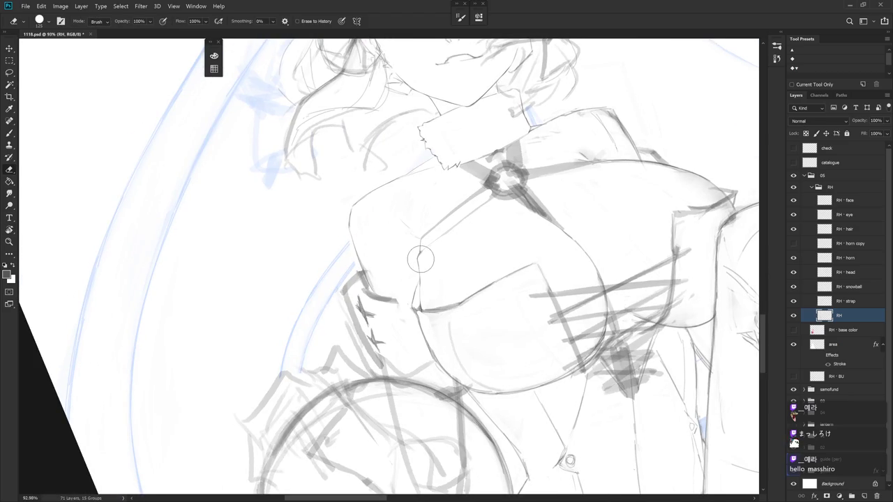
pyautogui.moveTo(486, 251)
pyautogui.mouseDown()
pyautogui.moveTo(478, 301)
pyautogui.moveTo(550, 291)
pyautogui.moveTo(537, 297)
pyautogui.mouseUp()
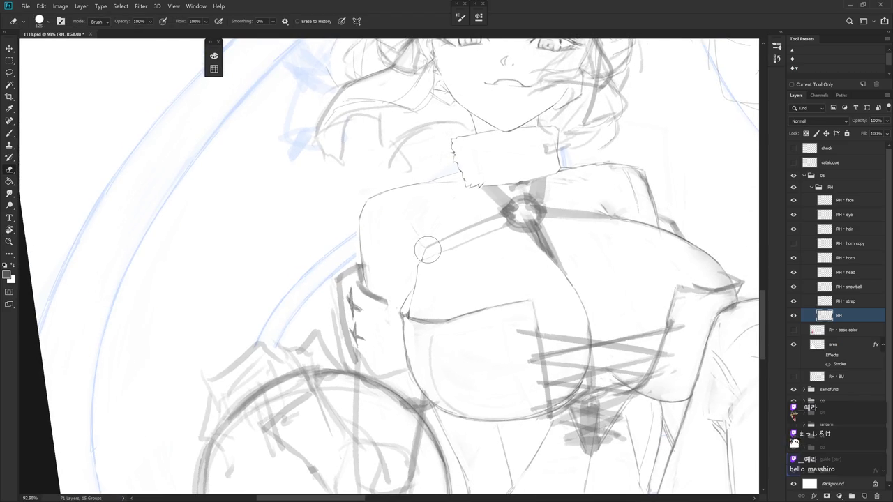
pyautogui.press('b')
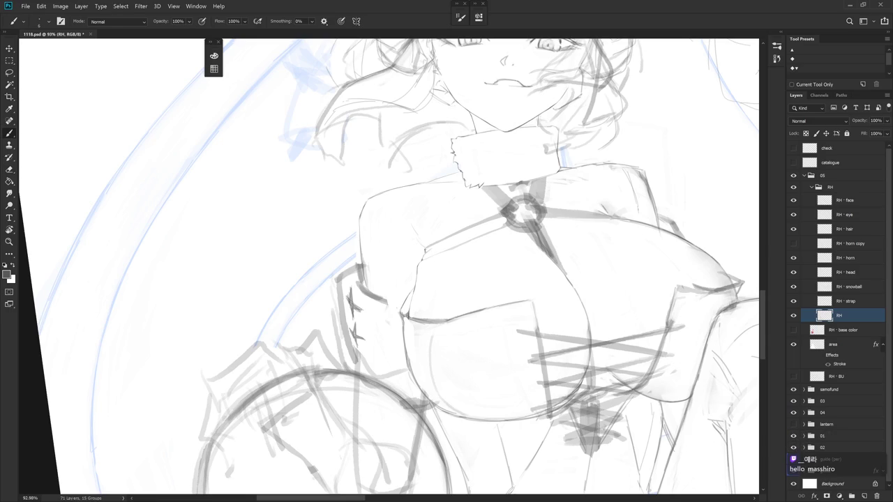
pyautogui.press('e')
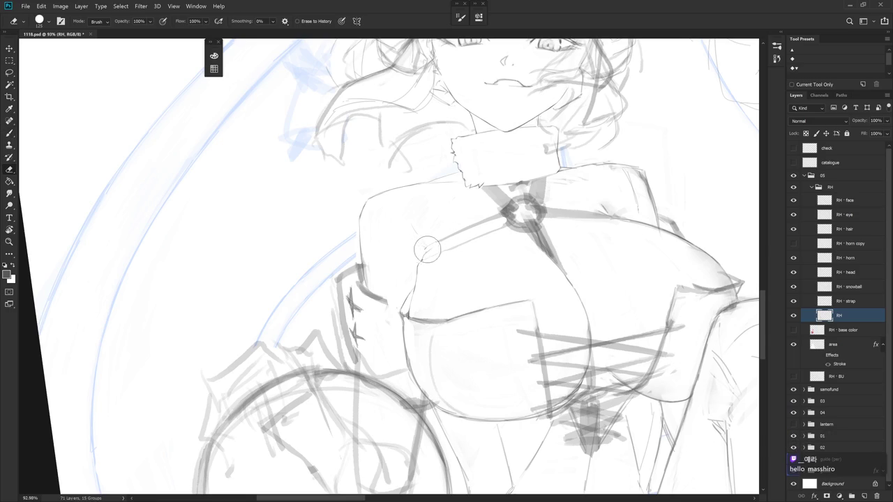
pyautogui.press('b')
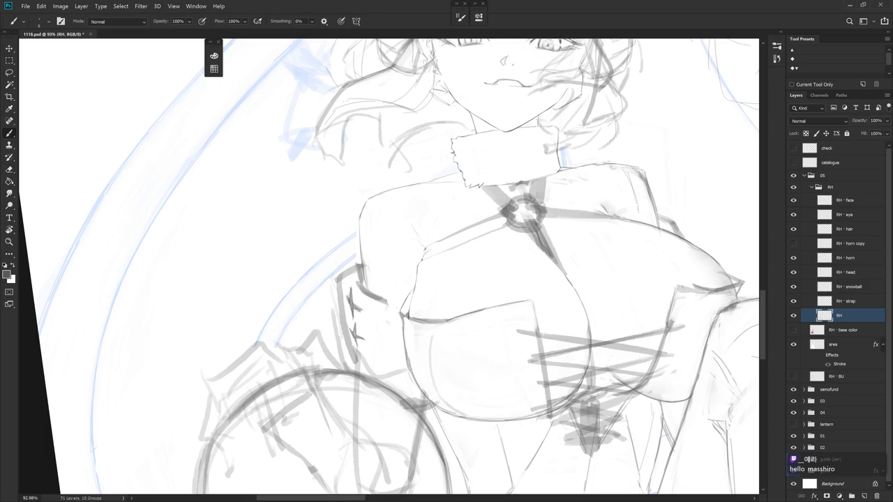
pyautogui.press('e')
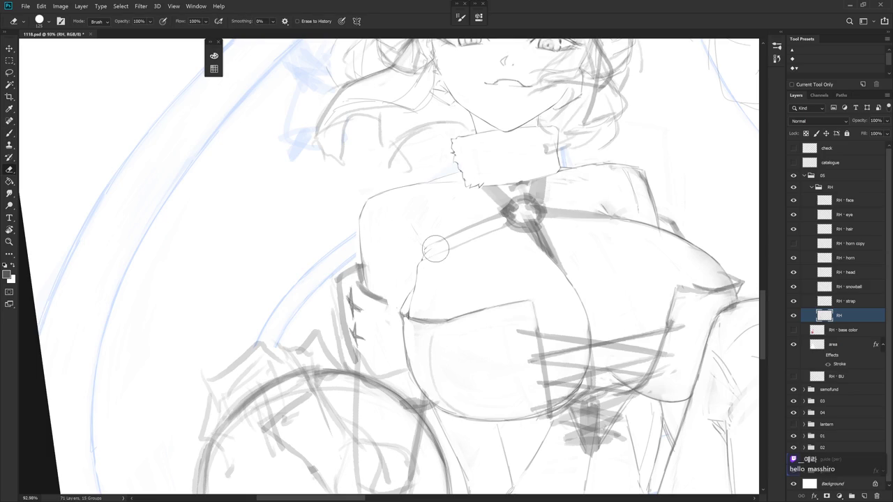
pyautogui.press('b')
pyautogui.hotkey('ctrl', 'z')
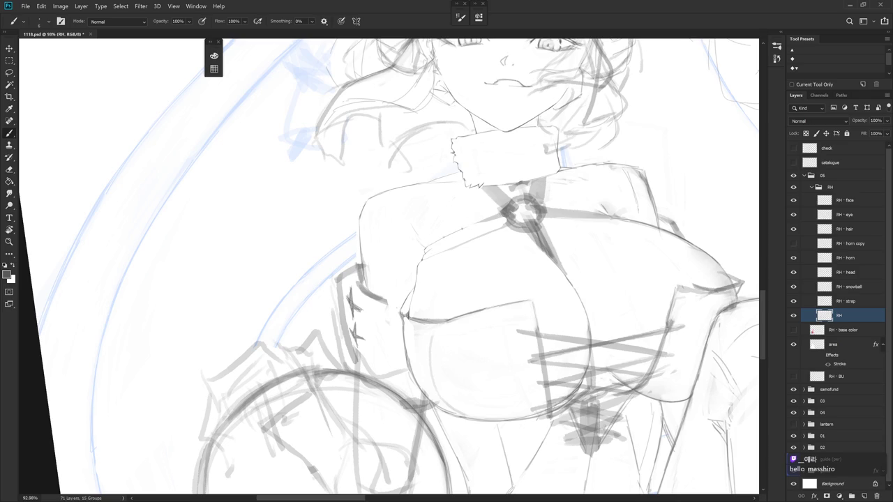
pyautogui.press('e')
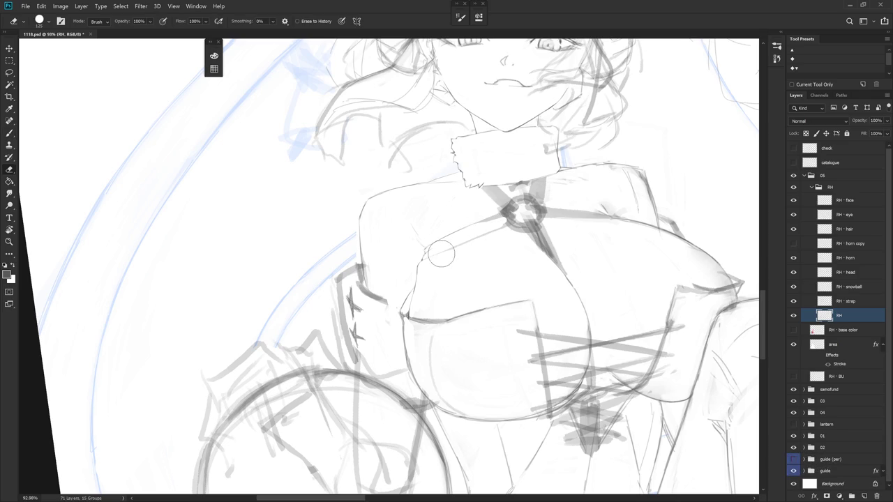
pyautogui.press('b')
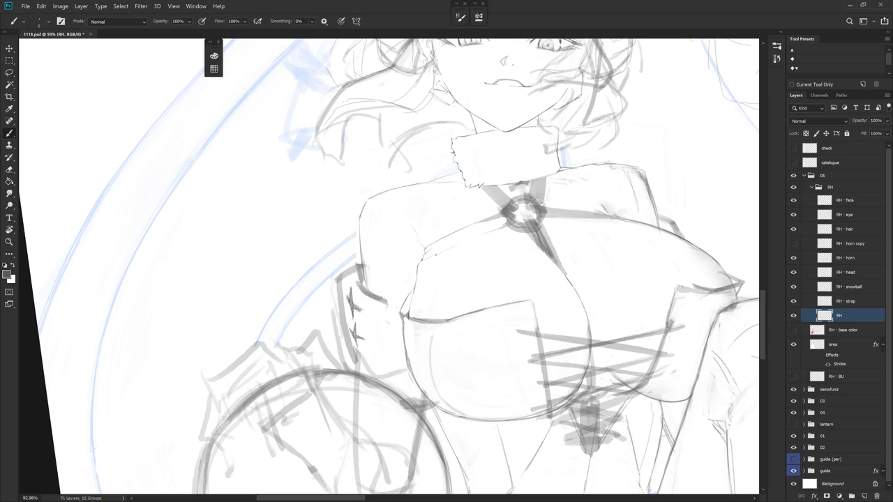
pyautogui.press('e')
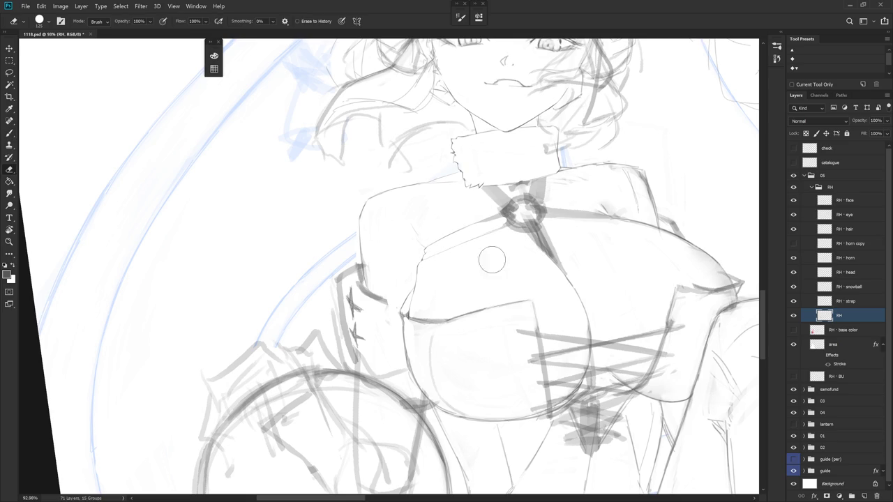
# Clean the strap lines at tilted canvas angles, then turn the figure upright again
pyautogui.press('r')
pyautogui.moveTo(480, 307)
pyautogui.mouseDown()
pyautogui.moveTo(482, 342)
pyautogui.moveTo(425, 295)
pyautogui.mouseUp()
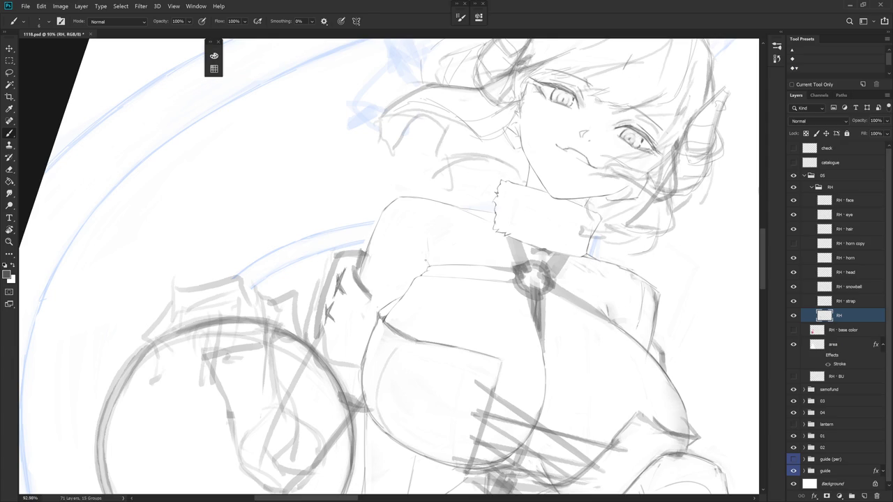
pyautogui.press('r')
pyautogui.press('Escape')
pyautogui.press('e')
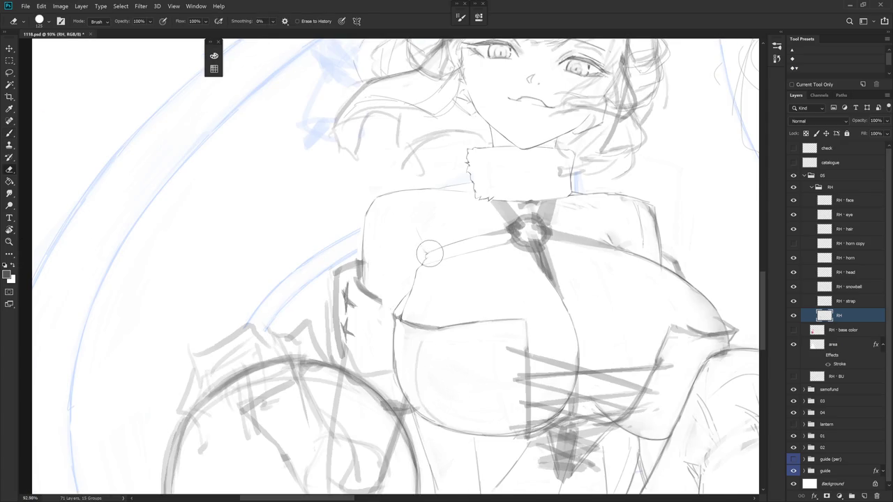
pyautogui.press('b')
pyautogui.moveTo(423, 260); pyautogui.dragTo(391, 293)
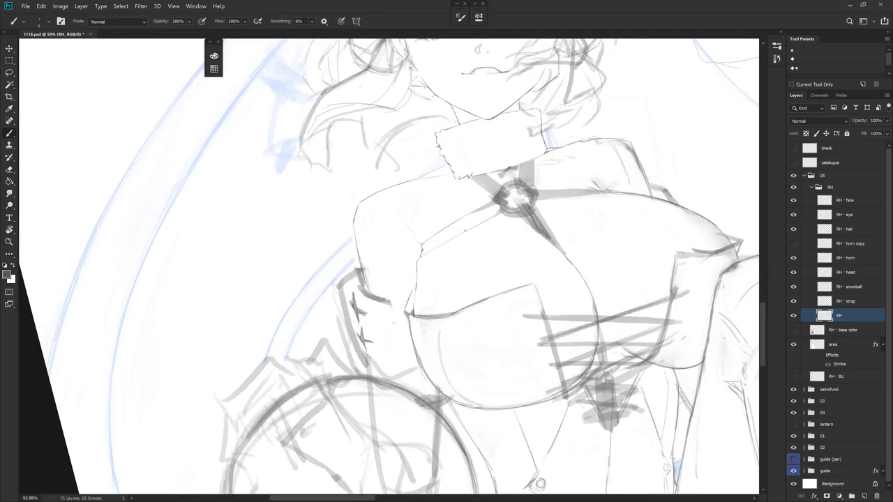
pyautogui.moveTo(391, 293)
pyautogui.mouseDown()
pyautogui.moveTo(447, 242)
pyautogui.moveTo(488, 222)
pyautogui.moveTo(469, 229)
pyautogui.moveTo(474, 235)
pyautogui.mouseUp()
pyautogui.press('e')
pyautogui.press('b')
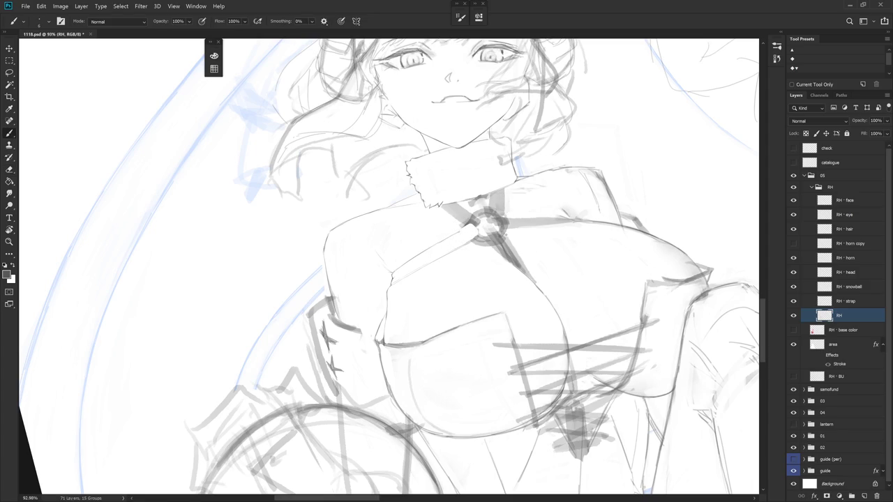
pyautogui.moveTo(524, 278); pyautogui.dragTo(501, 304)
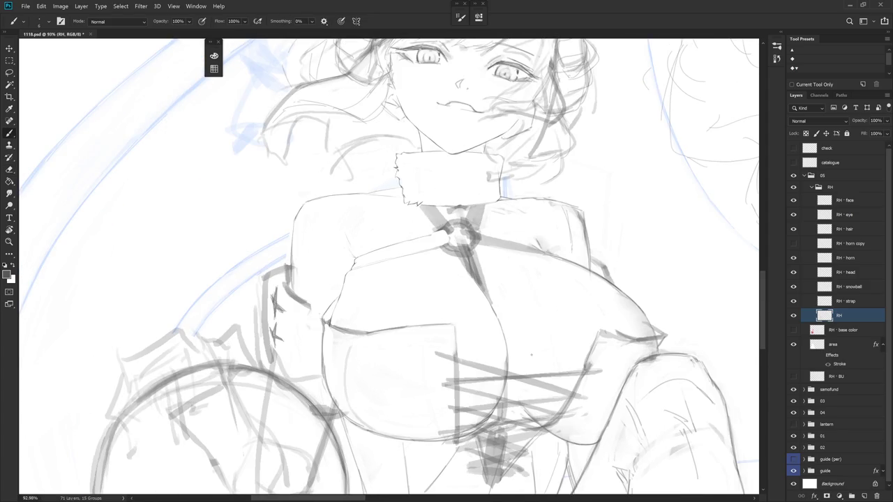
# Tilt the canvas along the arm and erase stray marks where the arm meets the chest
pyautogui.scroll(-4, 447, 191)
pyautogui.scroll(2, 447, 192)
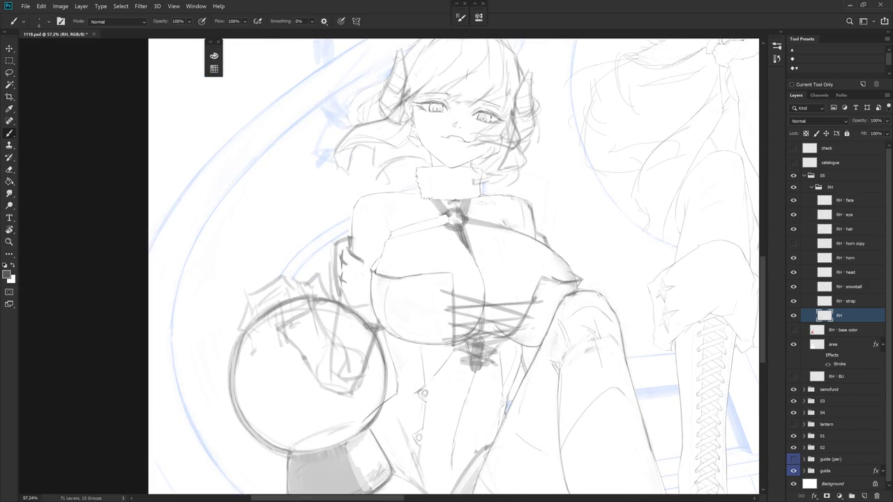
pyautogui.scroll(3, 402, 247)
pyautogui.press('e')
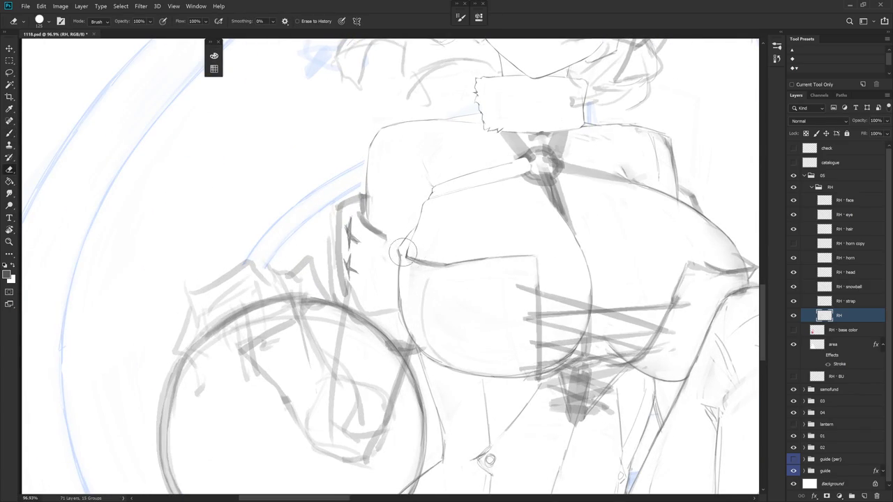
pyautogui.press('r')
pyautogui.moveTo(404, 259); pyautogui.dragTo(447, 307)
pyautogui.press('b')
pyautogui.press('e')
pyautogui.moveTo(418, 241); pyautogui.dragTo(383, 276)
# Reset the canvas to upright and move the RH · BU layer above the area layer
pyautogui.press('r')
pyautogui.press('Escape')
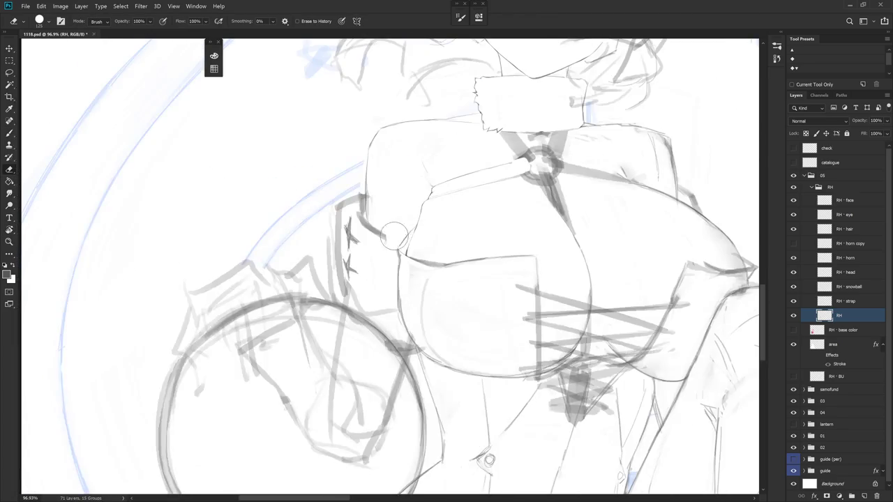
pyautogui.press('b')
pyautogui.press('e')
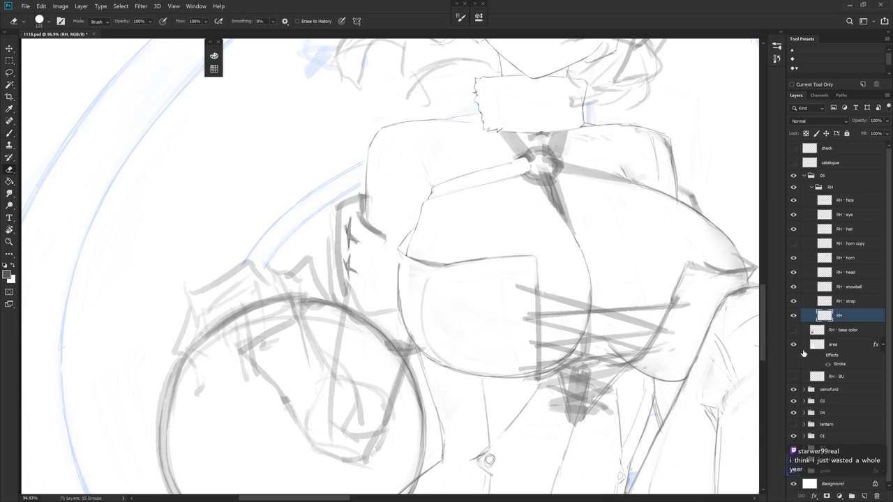
pyautogui.moveTo(830, 377); pyautogui.dragTo(845, 340)
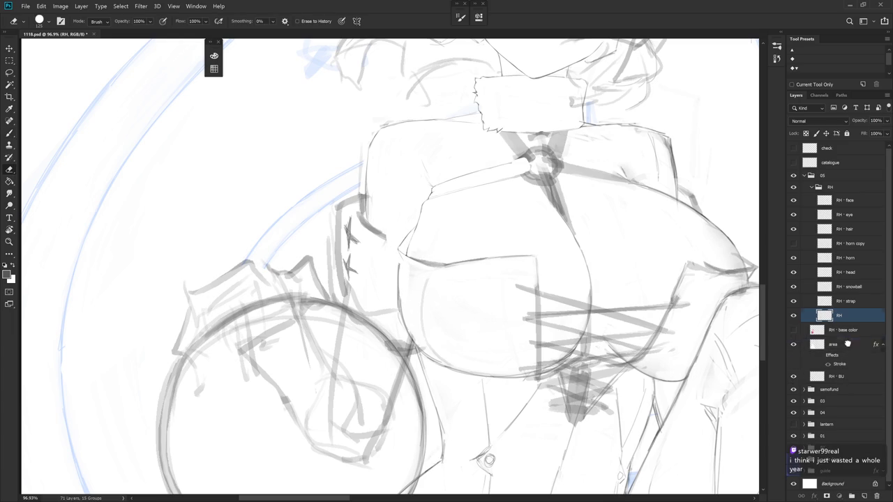
# Give RH · BU 0 fill opacity and a Normal blue Color Overlay (4a7dff), then reselect RH
pyautogui.rightClick(857, 350)
pyautogui.press('Escape')
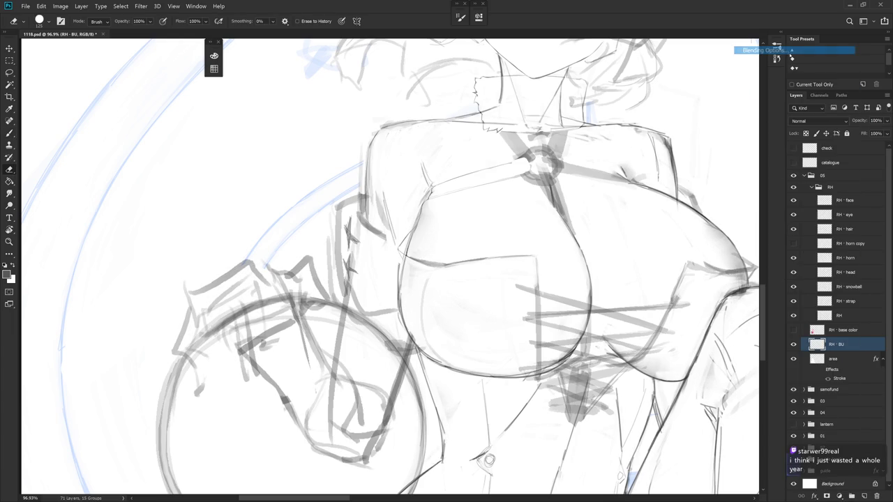
pyautogui.press('space')
pyautogui.doubleClick(858, 345)
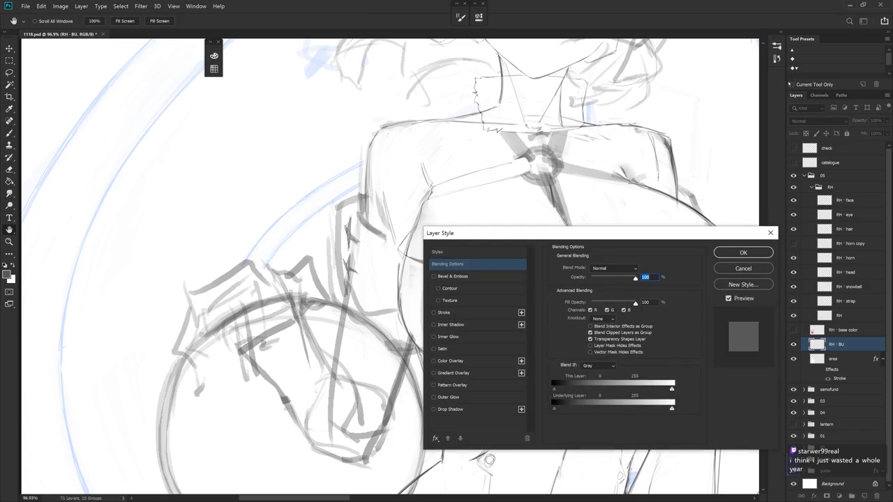
pyautogui.moveTo(586, 301); pyautogui.dragTo(460, 345)
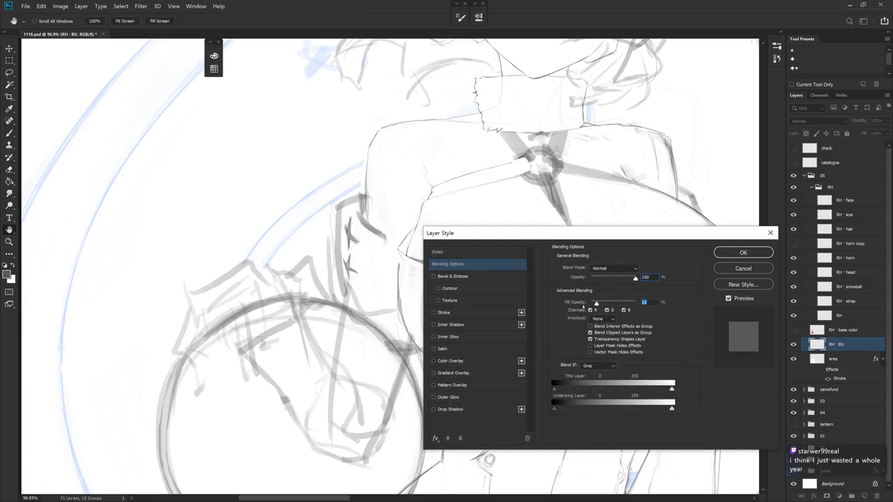
pyautogui.click(460, 361)
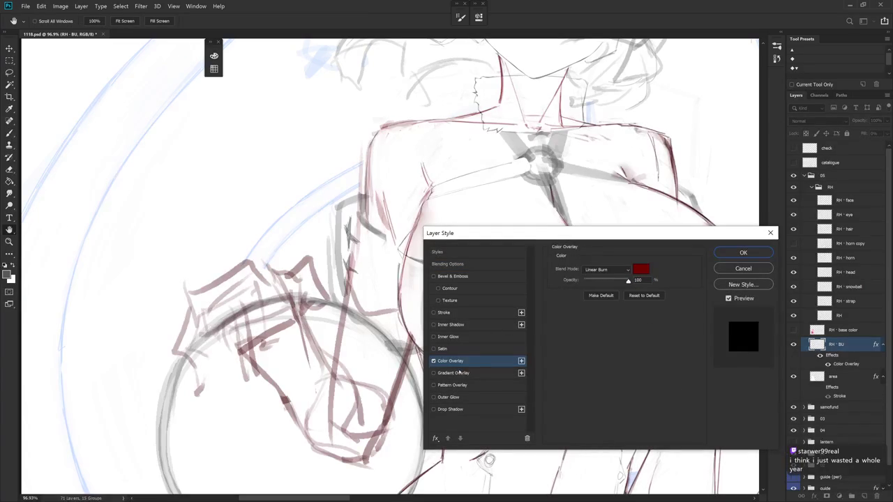
pyautogui.click(607, 269)
pyautogui.click(617, 254)
pyautogui.click(640, 271)
pyautogui.write('4a7dff')
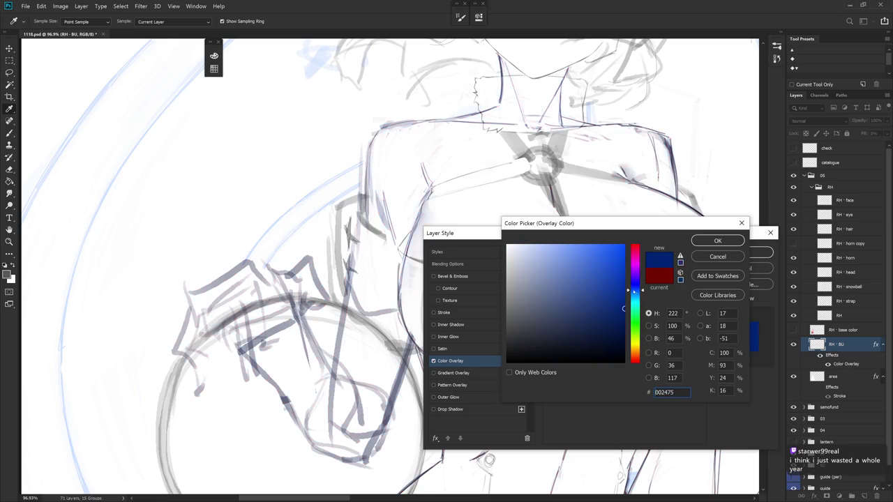
pyautogui.click(717, 241)
pyautogui.click(746, 255)
pyautogui.press('e')
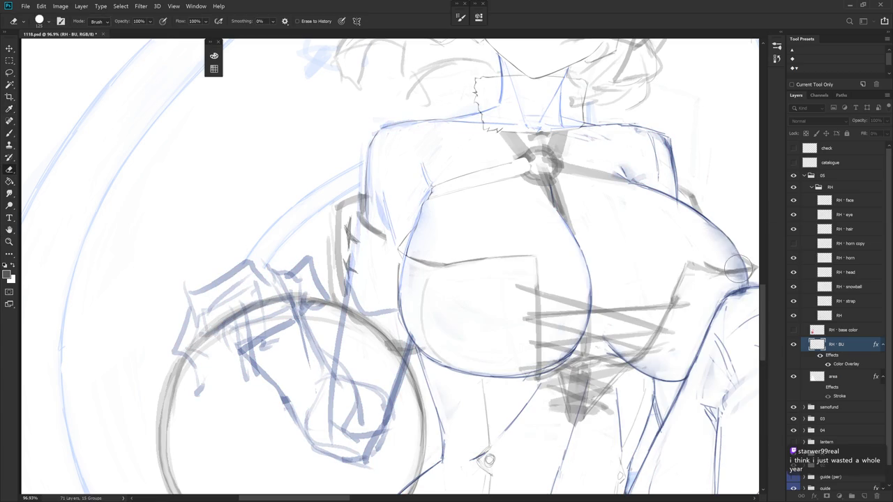
pyautogui.click(853, 320)
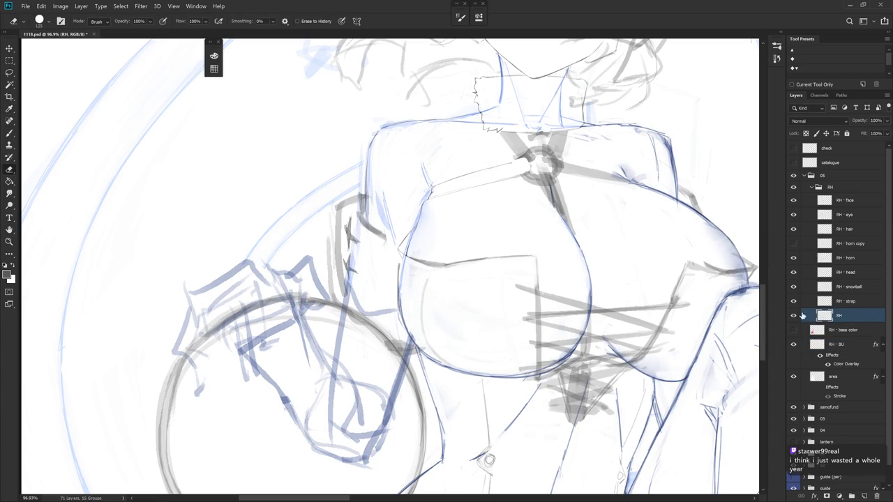
# Touch up the chest outline on the RH layer, alternating brush and eraser
pyautogui.hscroll(-2, 516, 366)
pyautogui.press('b')
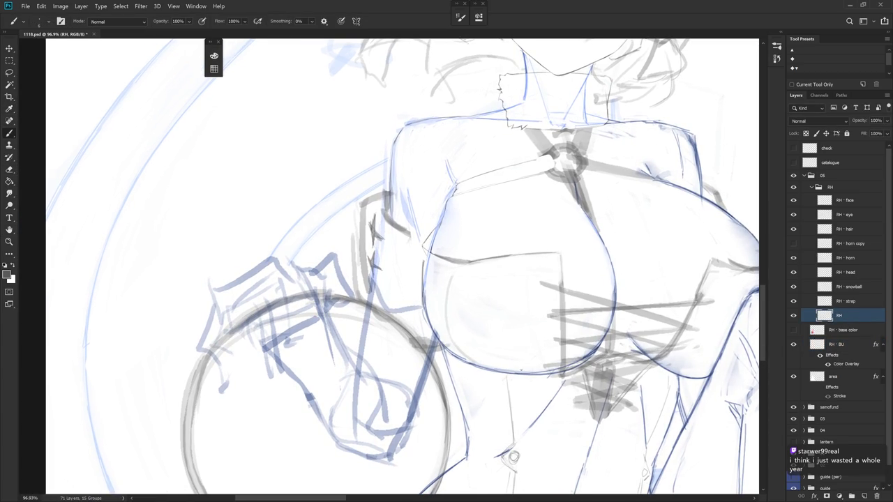
pyautogui.press('e')
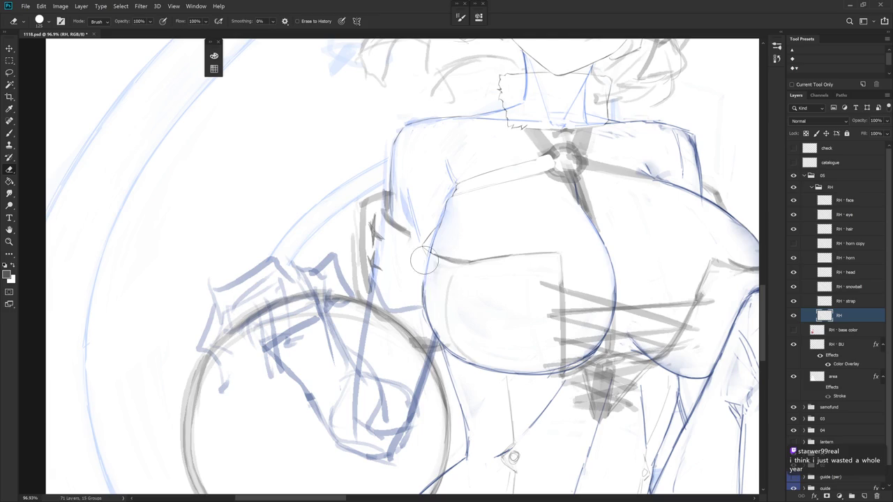
pyautogui.press('b')
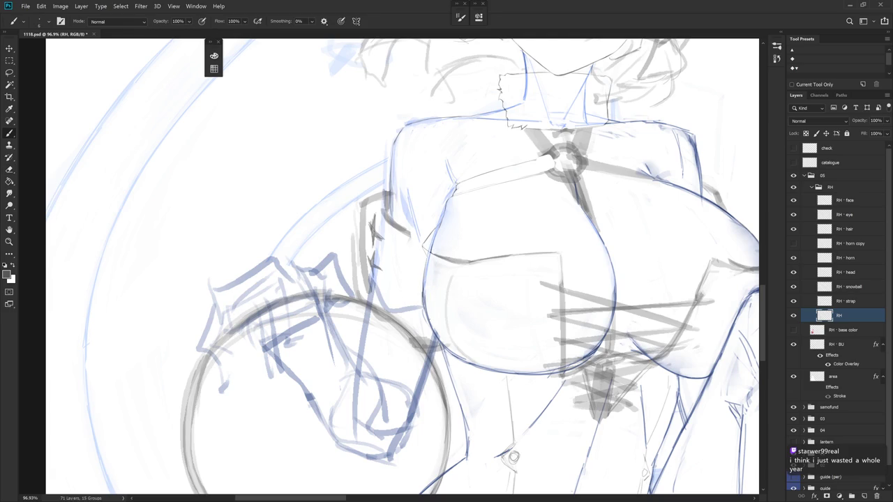
# Hide the blue RH · BU rough layer and shrink the eraser for finer cleanup
pyautogui.click(793, 345)
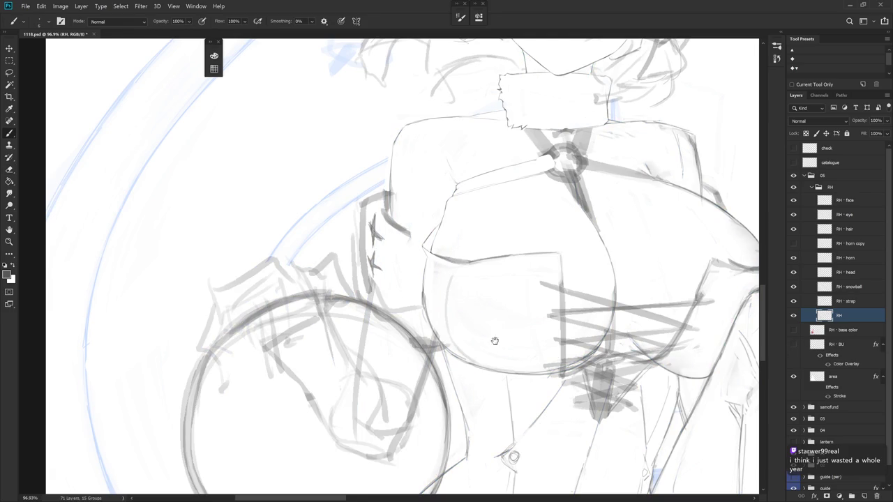
pyautogui.press('e')
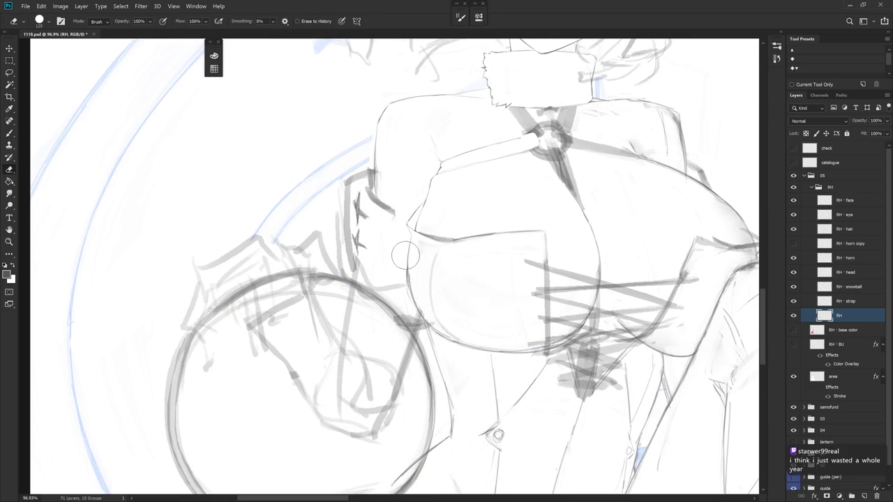
pyautogui.press('[')
pyautogui.press('[')
pyautogui.press('[')
# Rotate the canvas along the arm and erase leftover rough marks near the chest
pyautogui.scroll(-3, 447, 321)
pyautogui.press('b')
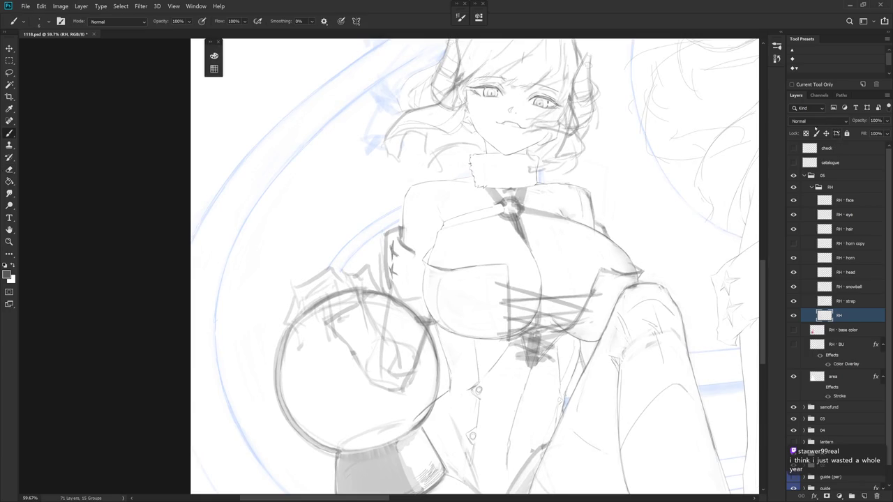
pyautogui.scroll(2, 447, 265)
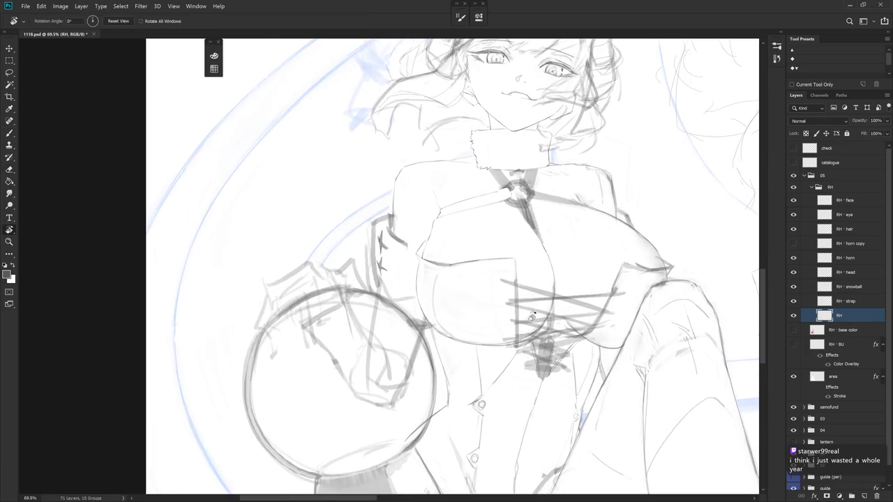
pyautogui.moveTo(488, 209); pyautogui.dragTo(419, 279)
pyautogui.press('e')
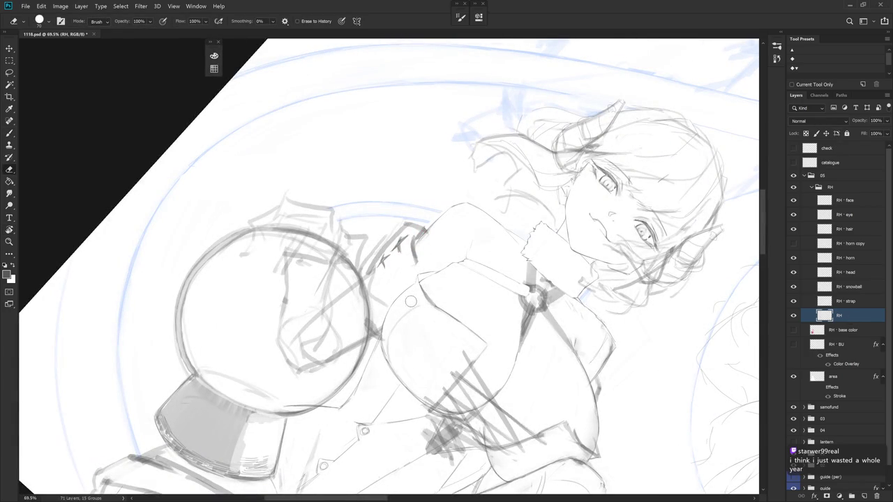
pyautogui.moveTo(433, 311); pyautogui.dragTo(492, 335)
pyautogui.moveTo(559, 337); pyautogui.dragTo(583, 322)
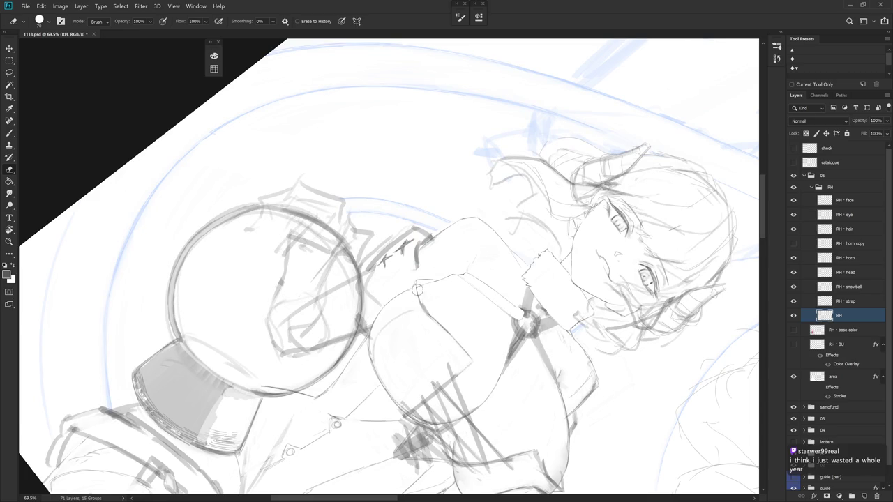
pyautogui.moveTo(441, 319); pyautogui.dragTo(410, 272)
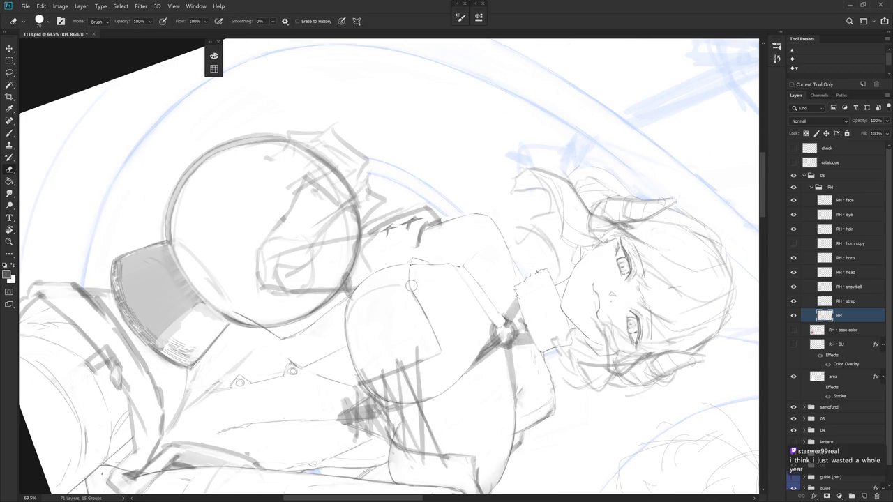
pyautogui.press('space')
pyautogui.moveTo(432, 405); pyautogui.dragTo(408, 251)
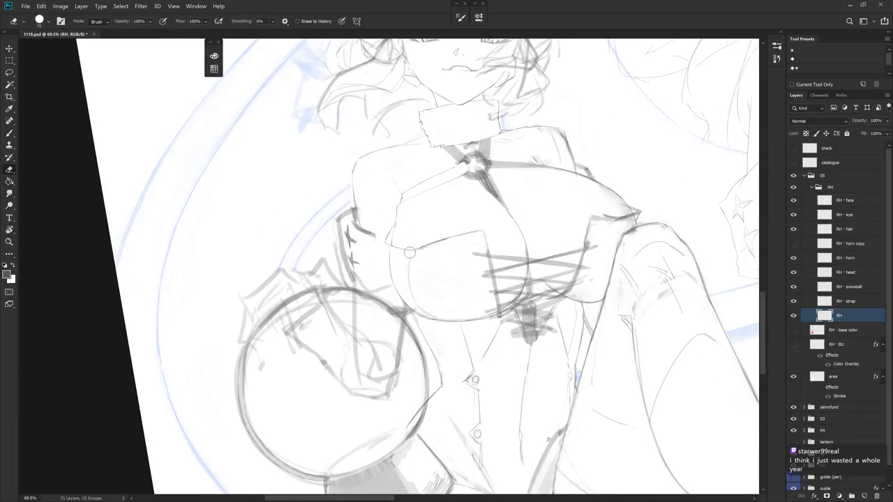
# Tilt the view 5 degrees and redraw the chest's left edge where the arm meets it
pyautogui.press('b')
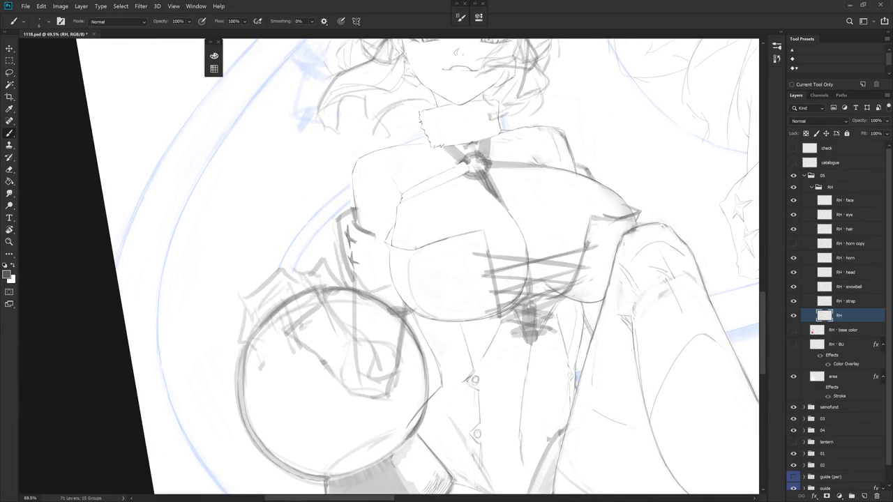
pyautogui.press('r')
pyautogui.moveTo(488, 210); pyautogui.dragTo(508, 340)
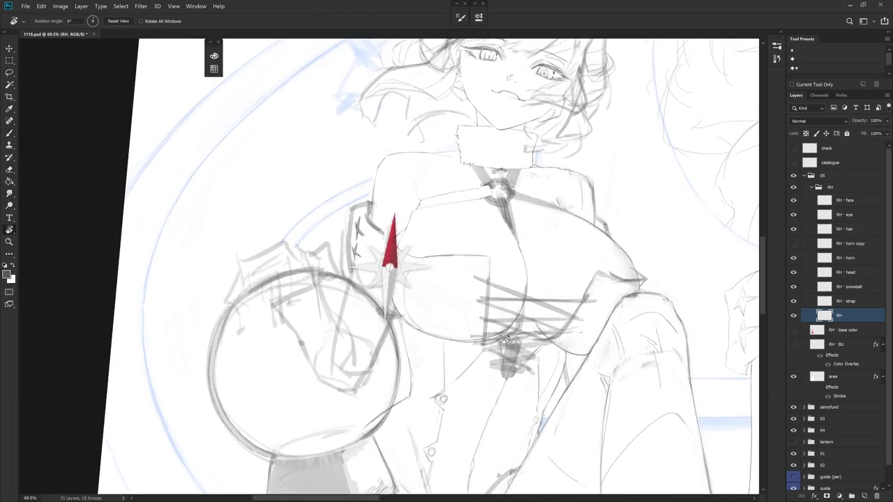
pyautogui.scroll(3, 508, 340)
pyautogui.press('e')
pyautogui.press('b')
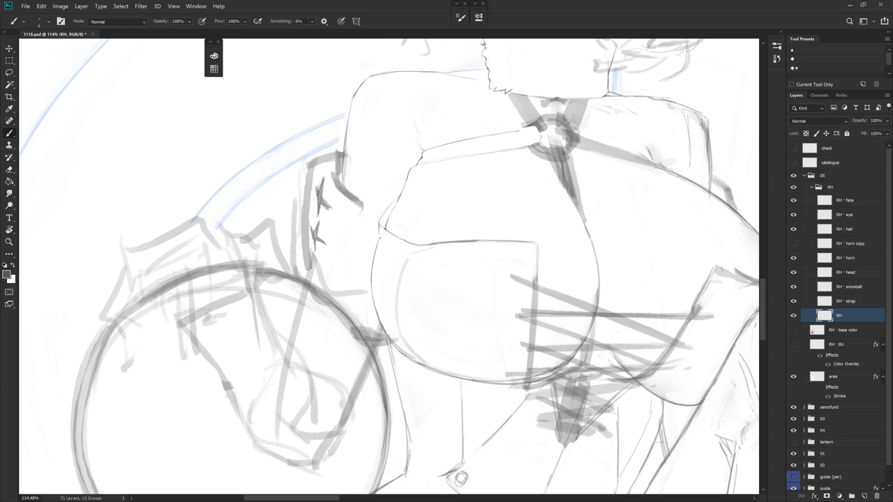
# Tilt the view clockwise and start cleaning stray strokes along the chest
pyautogui.press('e')
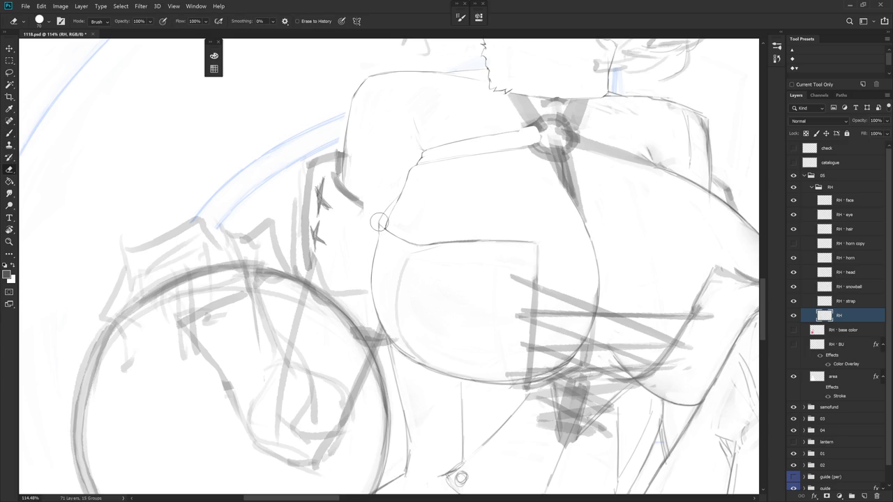
pyautogui.press('b')
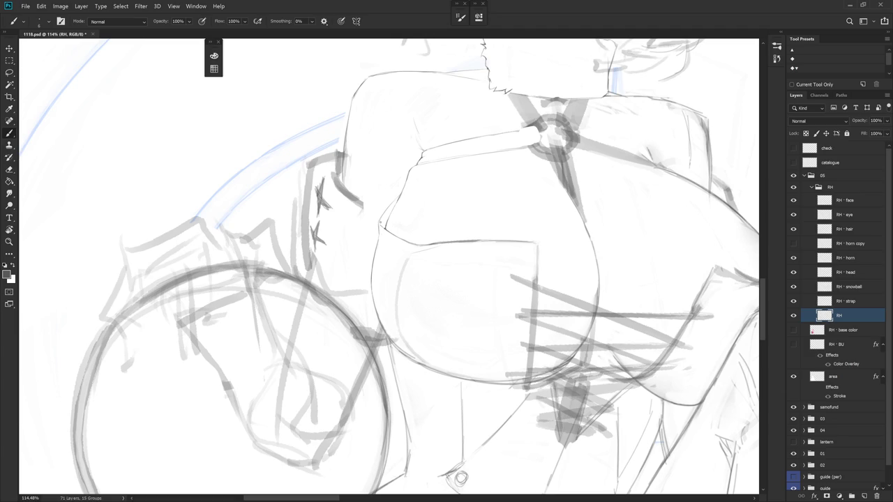
pyautogui.press('e')
pyautogui.press('b')
pyautogui.moveTo(418, 248); pyautogui.dragTo(426, 264)
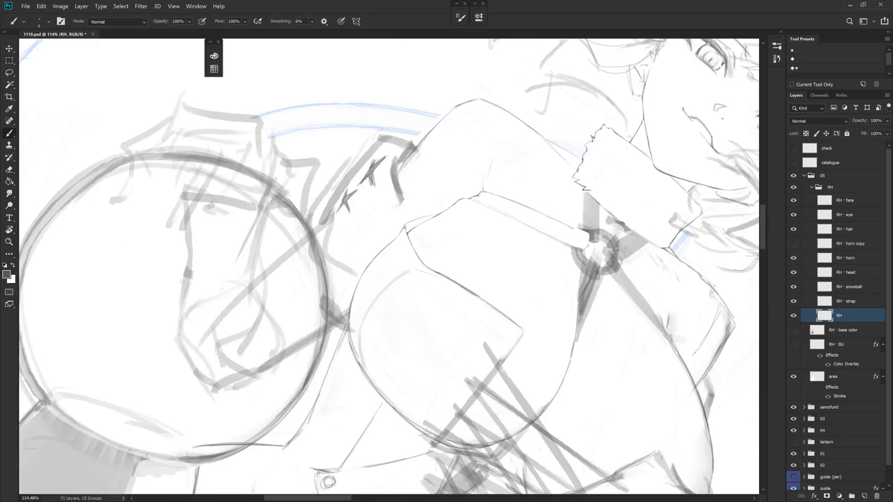
pyautogui.moveTo(425, 264); pyautogui.dragTo(391, 293)
pyautogui.press('r')
pyautogui.moveTo(536, 410); pyautogui.dragTo(421, 265)
# Rotate toward the upper-arm outline and redraw it, alternating brush and eraser
pyautogui.press('e')
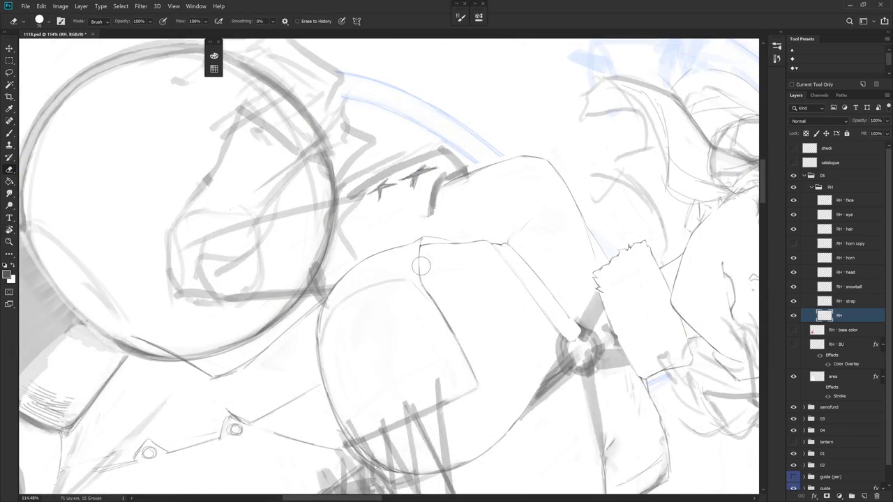
pyautogui.moveTo(446, 269); pyautogui.dragTo(440, 245)
pyautogui.press('b')
pyautogui.moveTo(434, 283); pyautogui.dragTo(430, 246)
pyautogui.press('e')
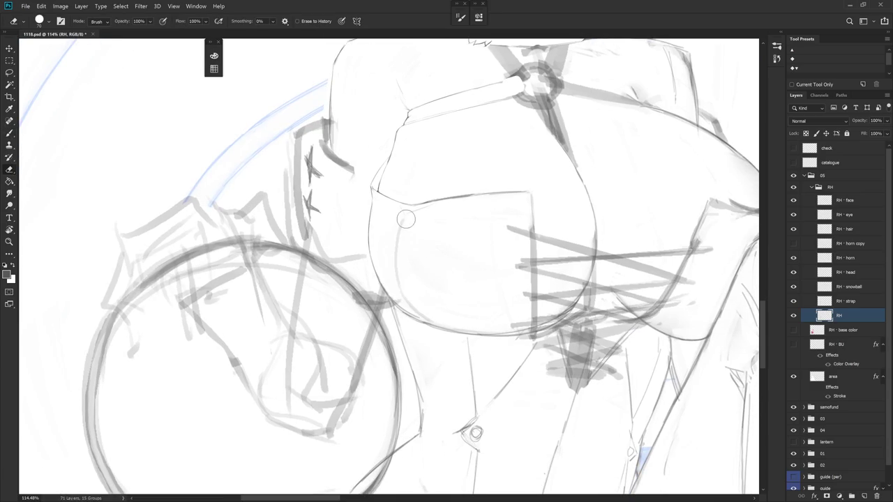
pyautogui.press('b')
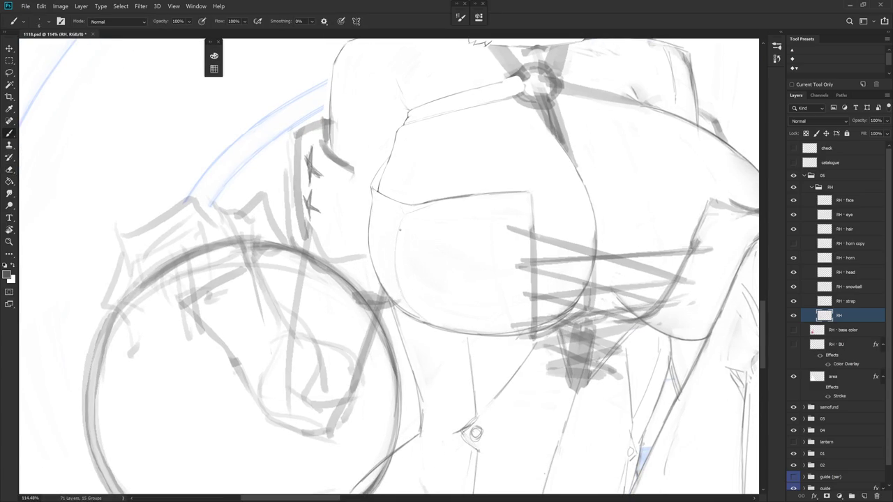
pyautogui.press('e')
pyautogui.press('b')
# Redraw fine chest lines, then straighten the view and erase stray marks beside the snow globe
pyautogui.moveTo(450, 327); pyautogui.dragTo(410, 235)
pyautogui.press('e')
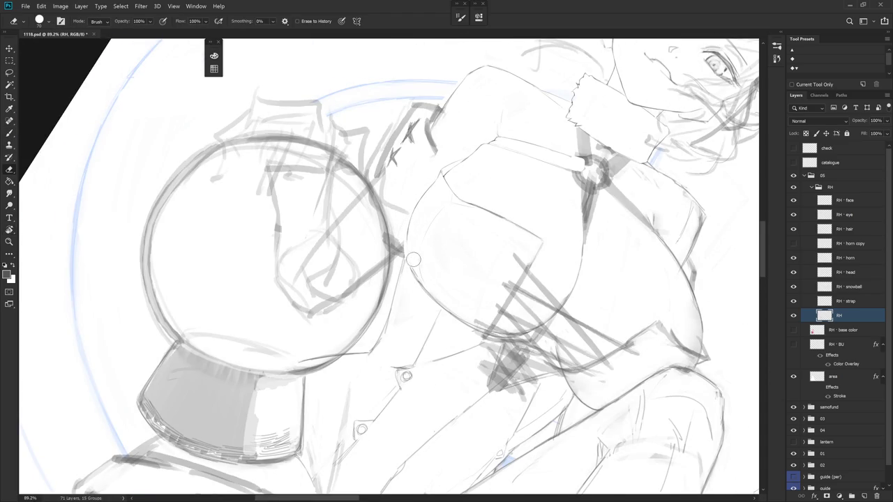
pyautogui.press('b')
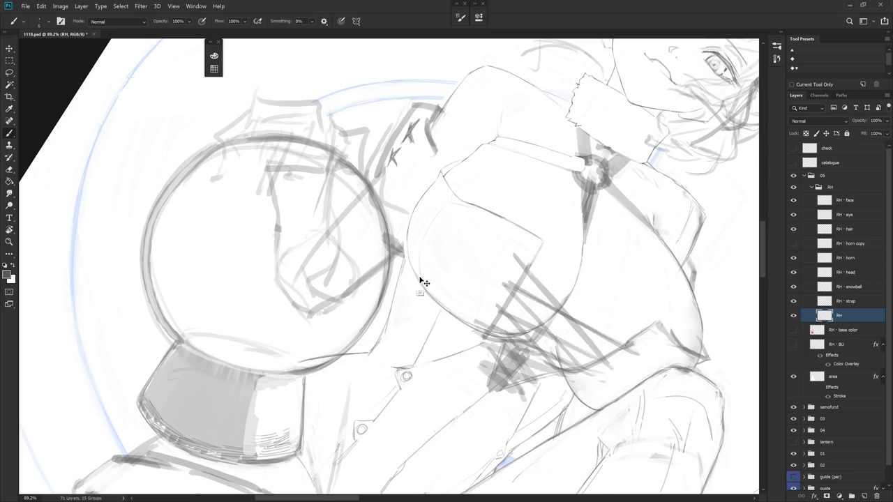
pyautogui.press('e')
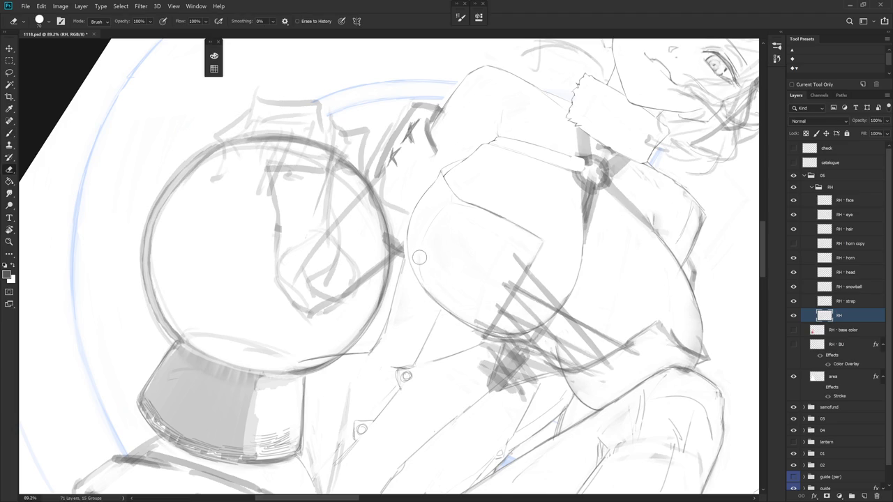
pyautogui.press('b')
pyautogui.moveTo(480, 355); pyautogui.dragTo(485, 375)
pyautogui.press('e')
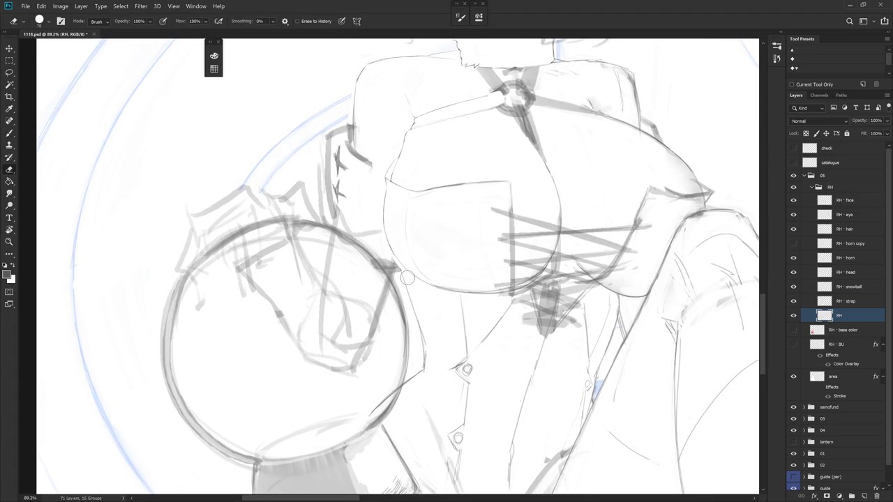
pyautogui.press('b')
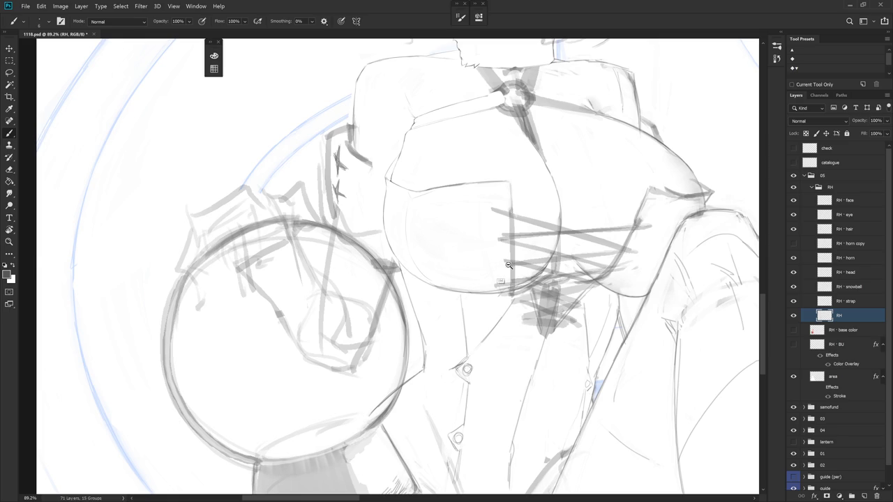
pyautogui.scroll(-5, 492, 270)
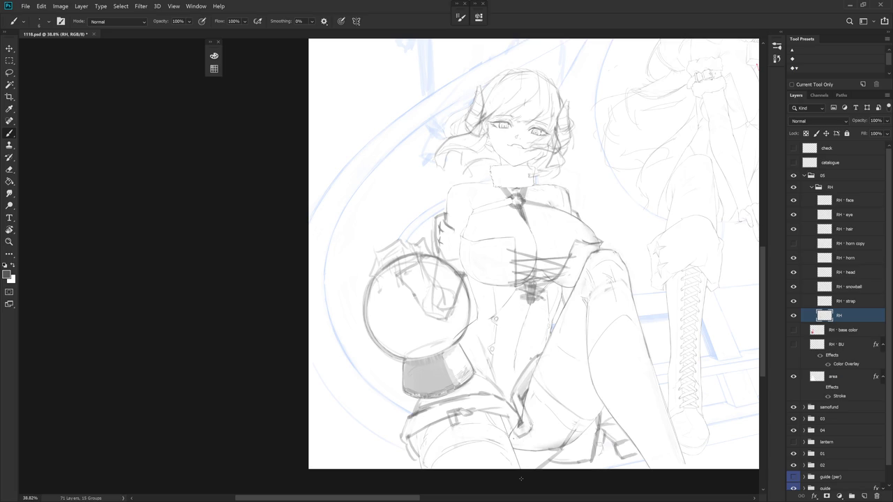
# Hide the RH snowball and RH strap layers, toggling the straps once to compare
pyautogui.scroll(2, 453, 251)
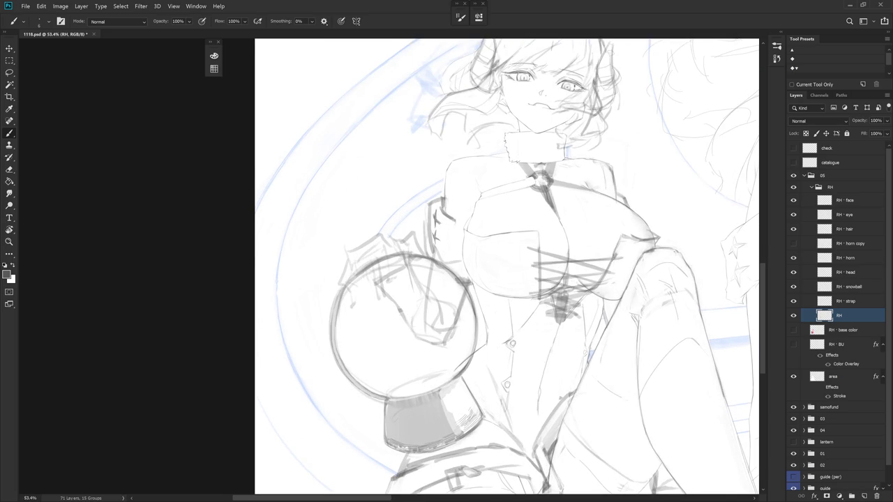
pyautogui.press('e')
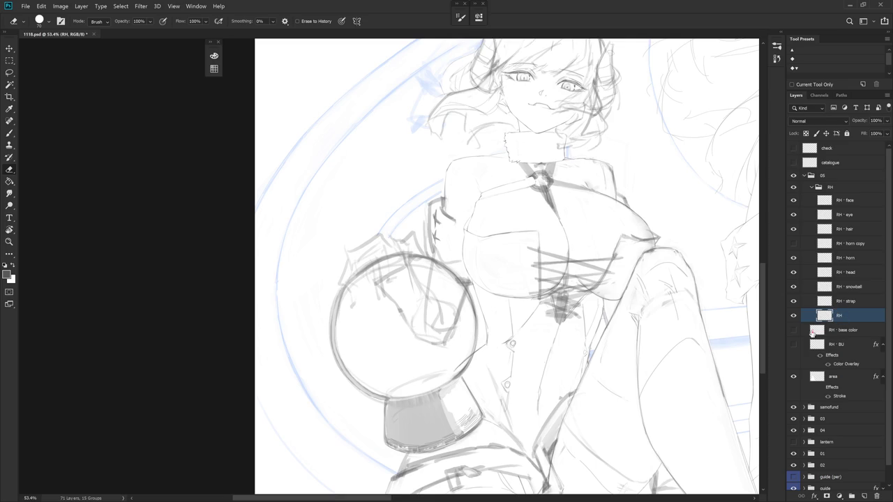
pyautogui.click(794, 287)
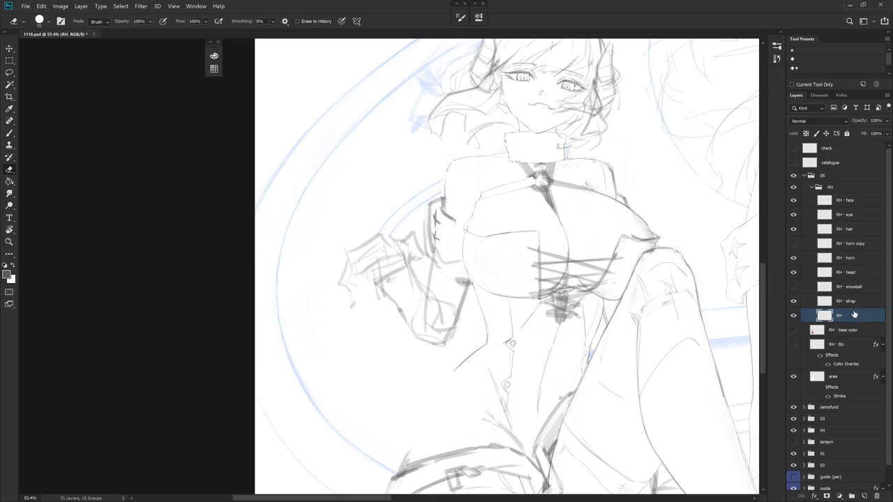
pyautogui.click(794, 302)
pyautogui.click(793, 302)
pyautogui.click(794, 302)
# Rotate the view, reset it upright, and refine chest lines with brush and eraser
pyautogui.press('r')
pyautogui.moveTo(592, 287); pyautogui.dragTo(383, 145)
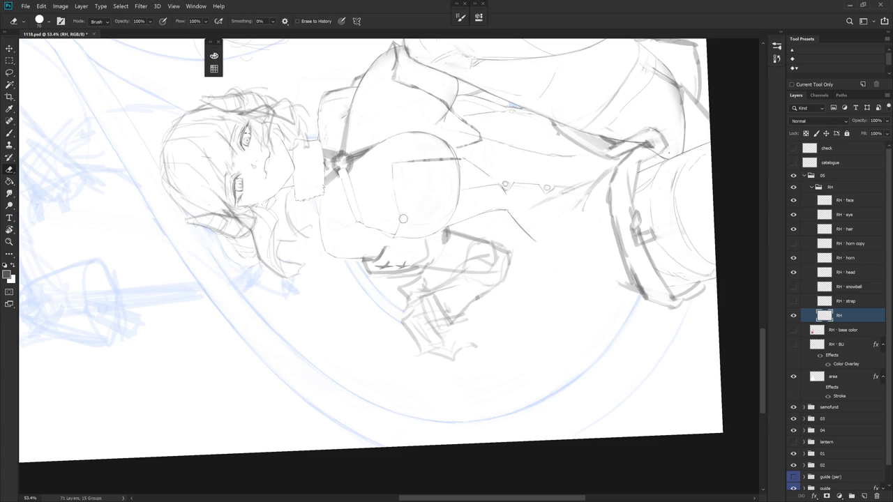
pyautogui.press('Escape')
pyautogui.scroll(2, 512, 332)
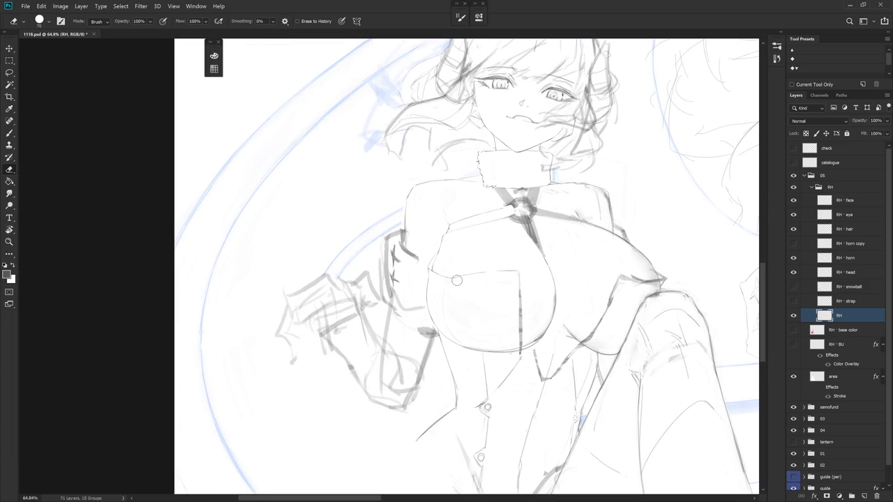
pyautogui.press('b')
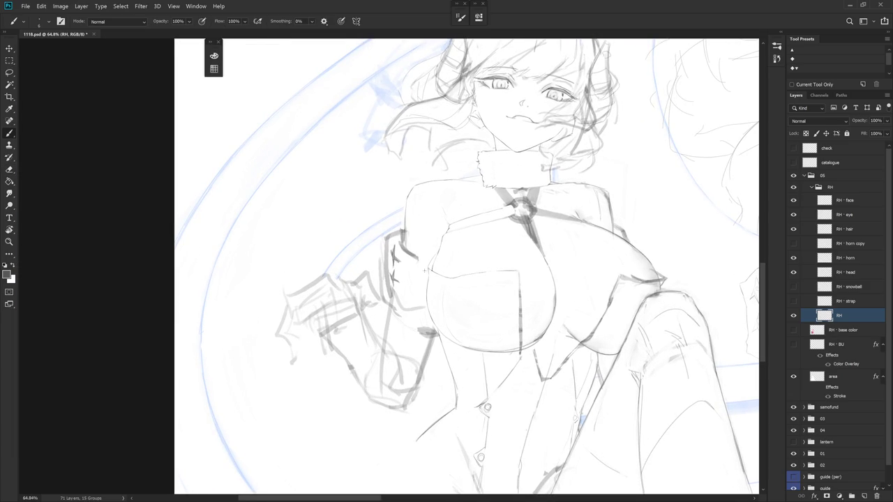
pyautogui.moveTo(494, 269); pyautogui.dragTo(446, 293)
pyautogui.scroll(3, 425, 302)
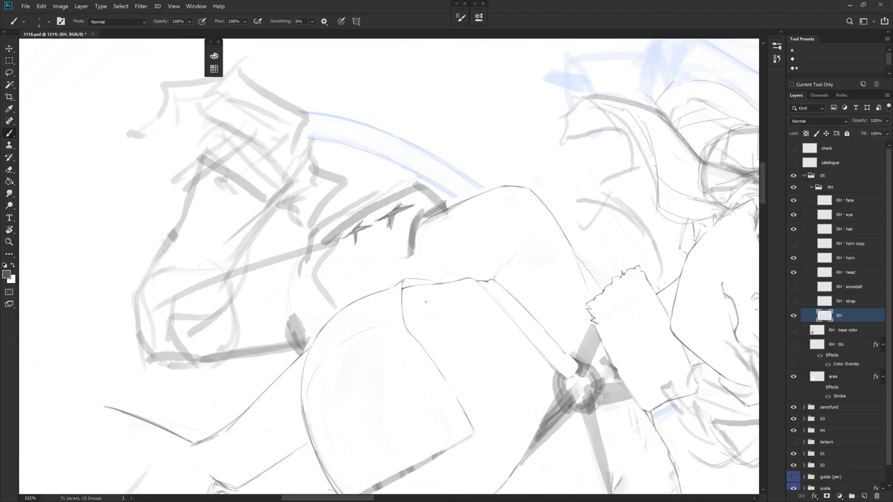
pyautogui.press('e')
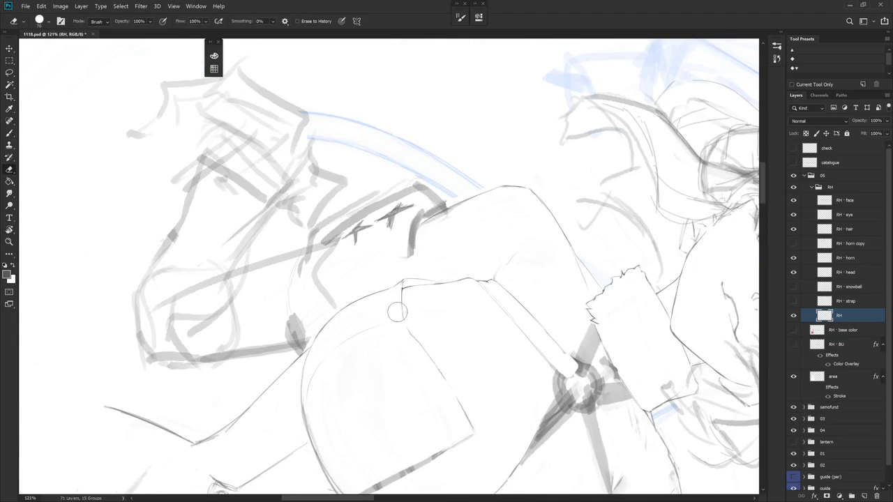
pyautogui.press('b')
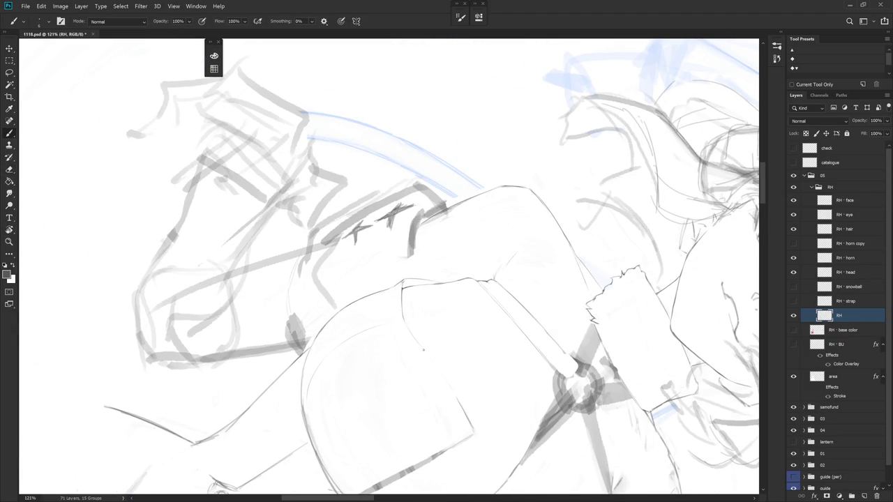
# Tilt the figure to clean the chest and arm contours, then zoom out and expand History
pyautogui.press('e')
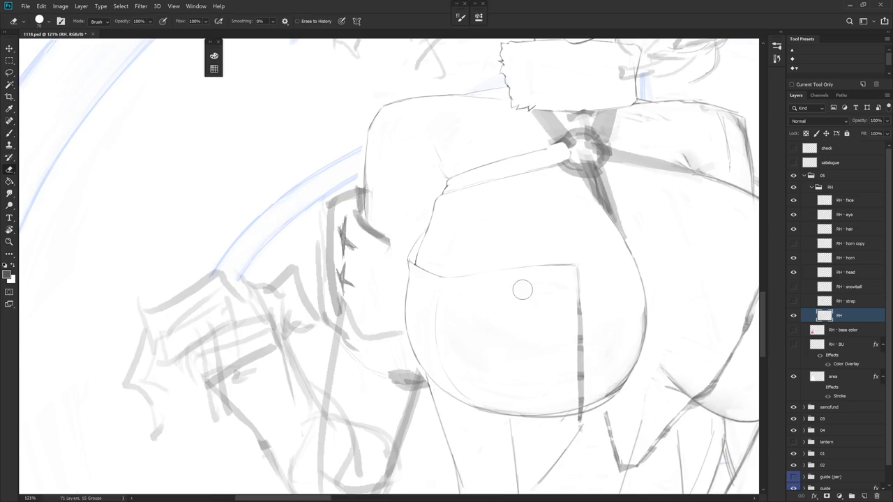
pyautogui.press('b')
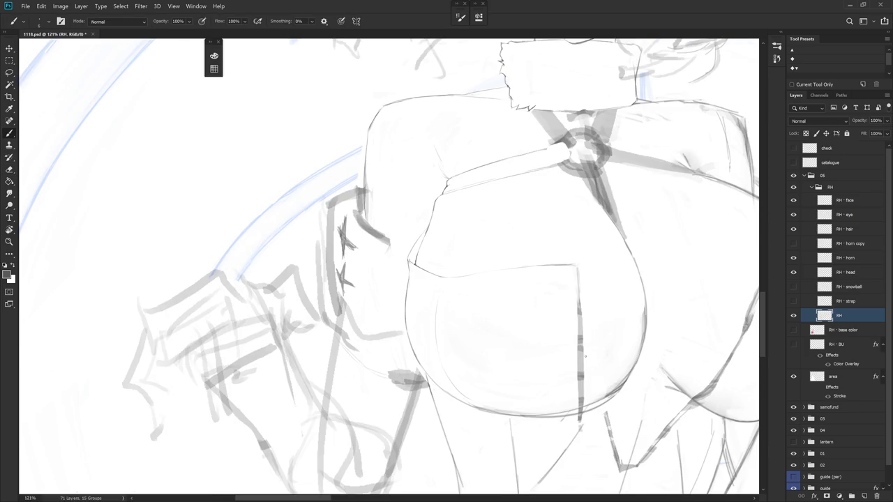
pyautogui.moveTo(525, 321); pyautogui.dragTo(434, 269)
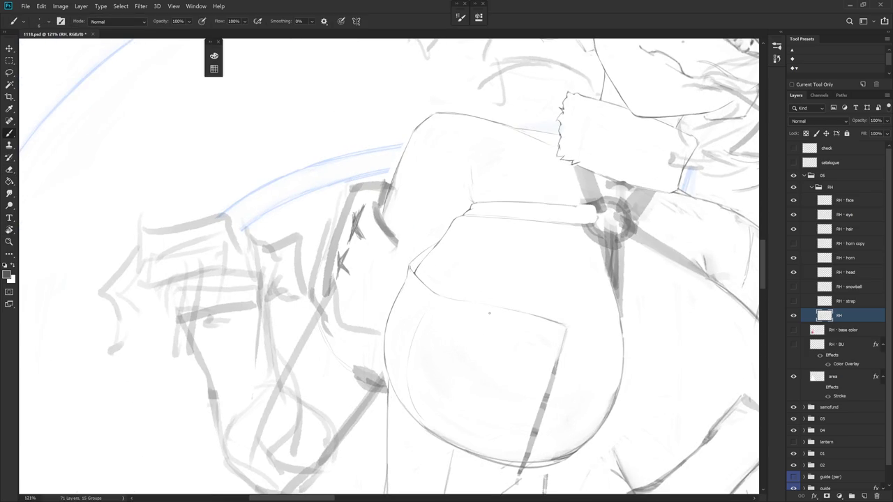
pyautogui.moveTo(487, 312); pyautogui.dragTo(411, 260)
pyautogui.press('e')
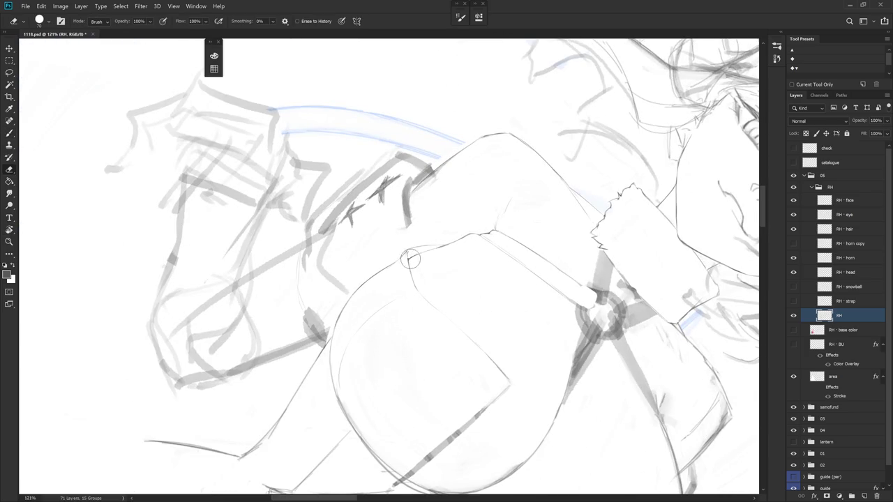
pyautogui.press('b')
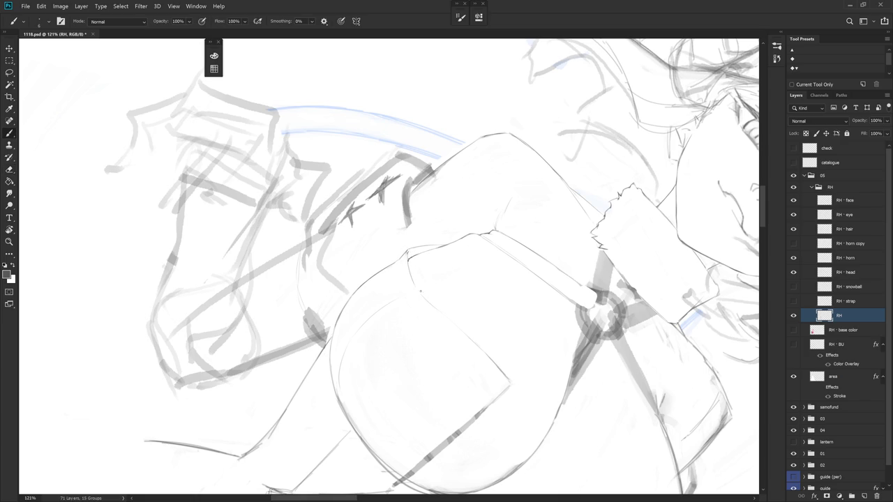
pyautogui.moveTo(505, 284); pyautogui.dragTo(533, 256)
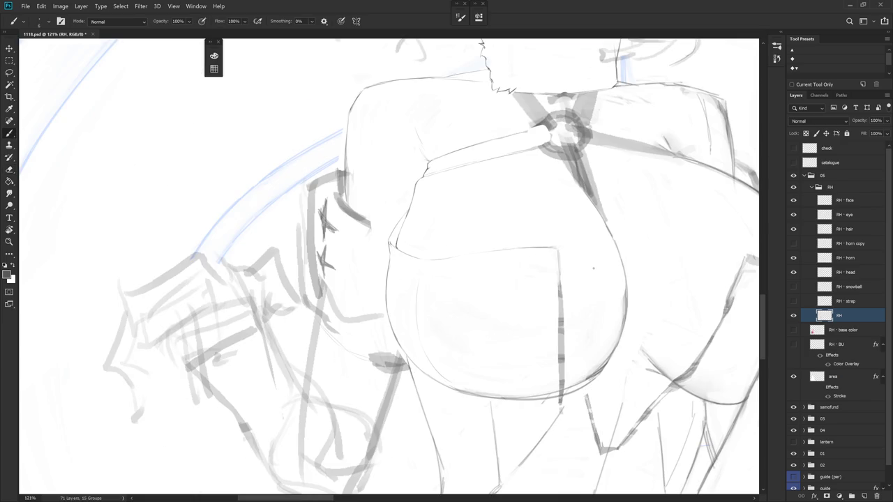
pyautogui.moveTo(601, 255); pyautogui.dragTo(481, 377)
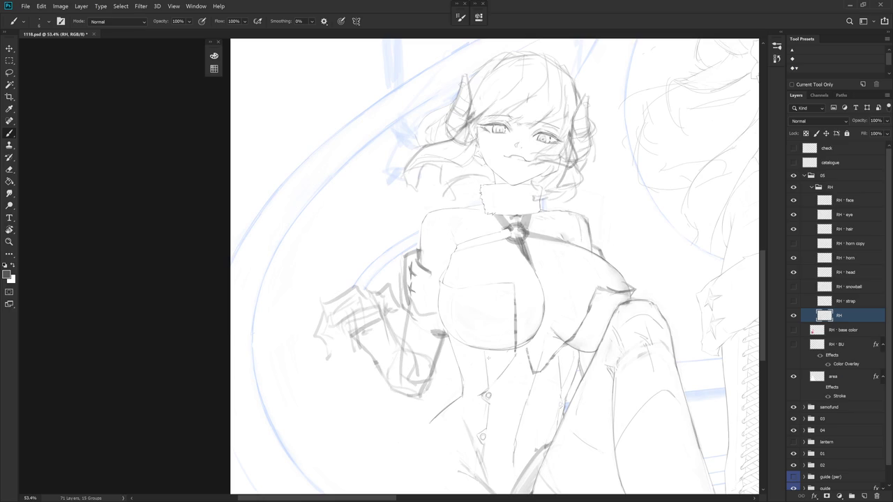
pyautogui.click(777, 58)
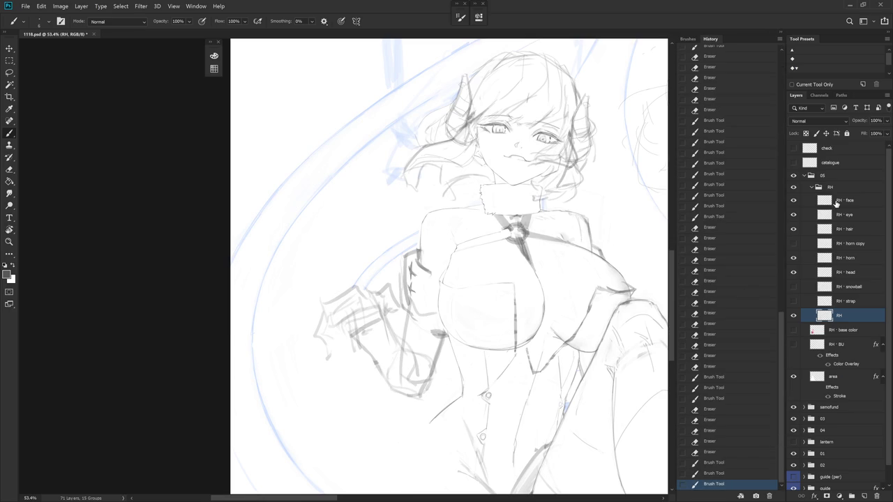
# Briefly show the RH base color layer to check it, then hide it again
pyautogui.click(795, 332)
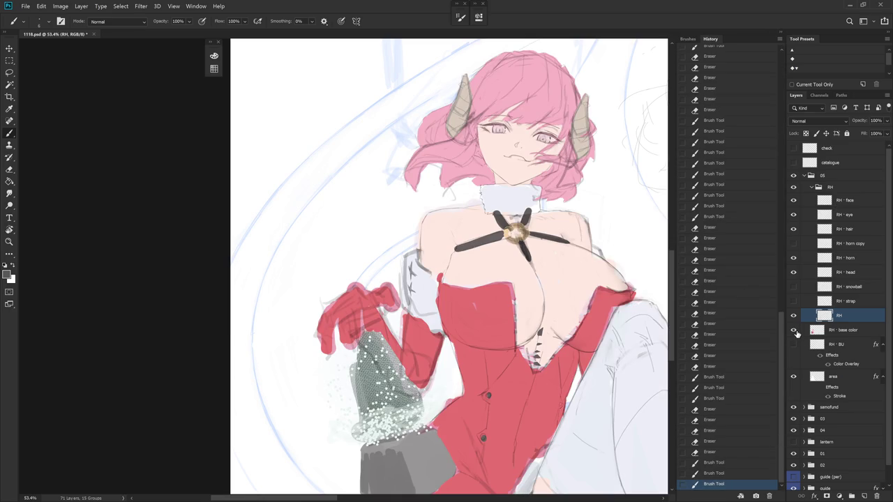
pyautogui.click(794, 331)
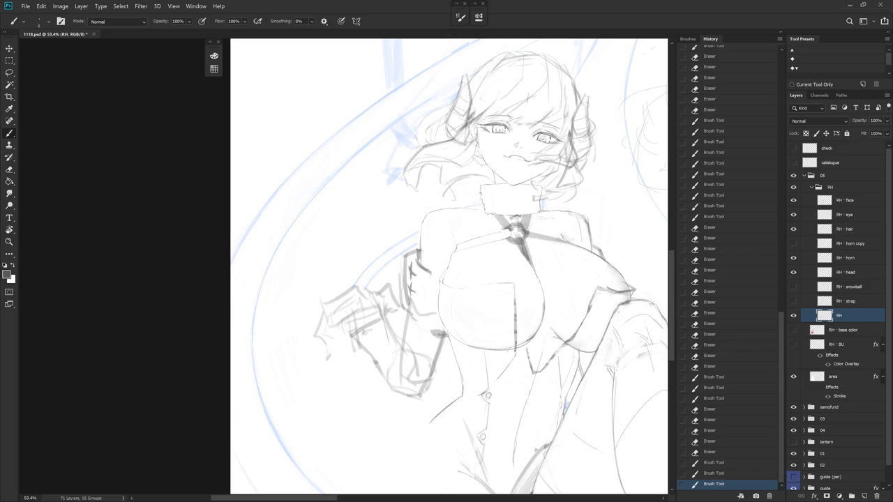
pyautogui.scroll(5, 517, 335)
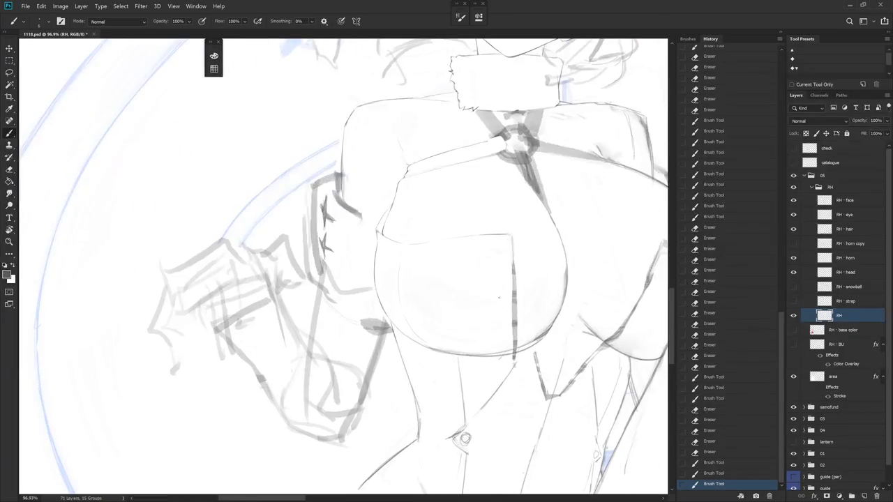
# Erase part of the dark chest centre line and redraw it as a thin vertical stroke
pyautogui.moveTo(499, 338); pyautogui.dragTo(447, 209)
pyautogui.press('e')
pyautogui.moveTo(422, 167)
pyautogui.mouseDown()
pyautogui.moveTo(411, 192)
pyautogui.moveTo(408, 171)
pyautogui.moveTo(393, 252)
pyautogui.mouseUp()
pyautogui.click(399, 214)
pyautogui.press('b')
pyautogui.moveTo(395, 216); pyautogui.dragTo(391, 267)
pyautogui.moveTo(393, 221); pyautogui.dragTo(389, 266)
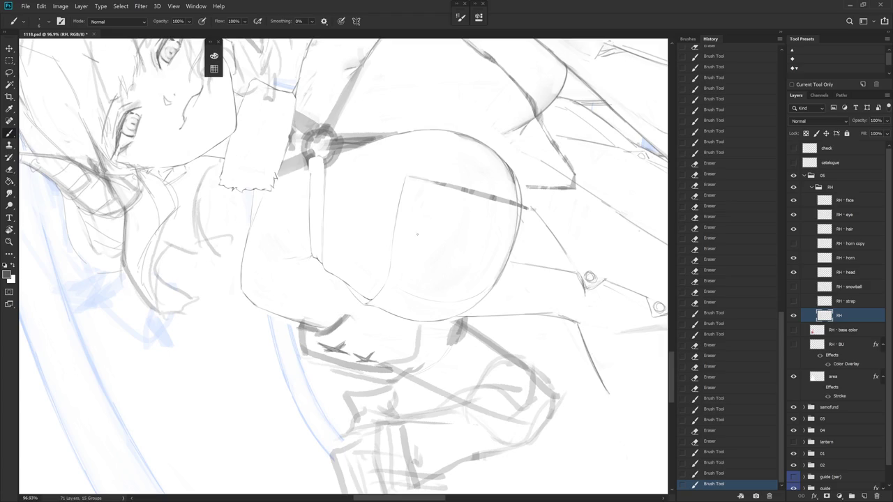
# Collapse History, rotate the canvas, and extend the chest line upward, undoing one erase
pyautogui.click(780, 32)
pyautogui.press('r')
pyautogui.moveTo(446, 265)
pyautogui.mouseDown()
pyautogui.moveTo(502, 295)
pyautogui.moveTo(474, 199)
pyautogui.mouseUp()
pyautogui.press('e')
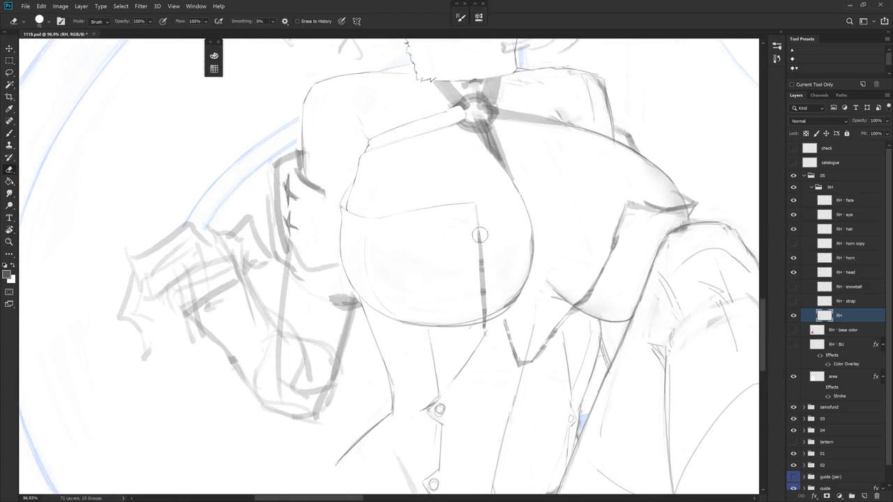
pyautogui.press('b')
pyautogui.moveTo(479, 209); pyautogui.dragTo(479, 229)
pyautogui.press('e')
pyautogui.hotkey('ctrl', 'z')
# Erase the thick dark chest stroke and draw a thin continuation, checking against the strap layer
pyautogui.click(793, 301)
pyautogui.click(793, 301)
pyautogui.moveTo(477, 222); pyautogui.dragTo(479, 334)
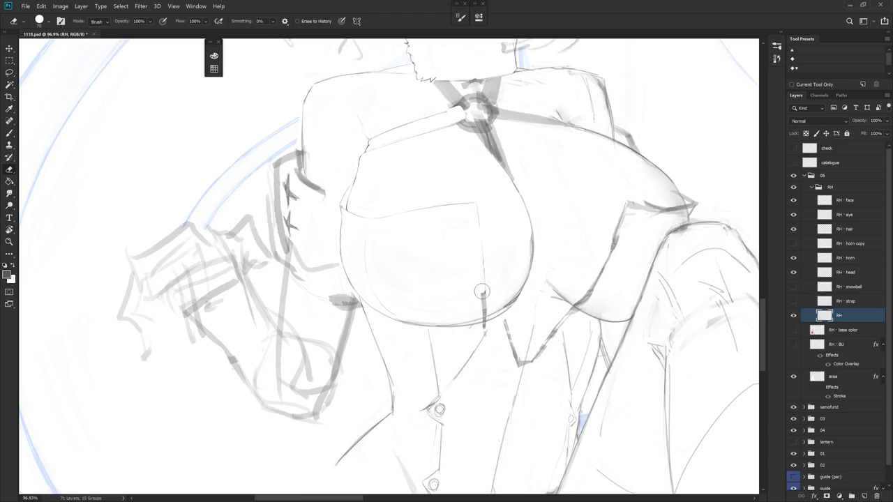
pyautogui.press('b')
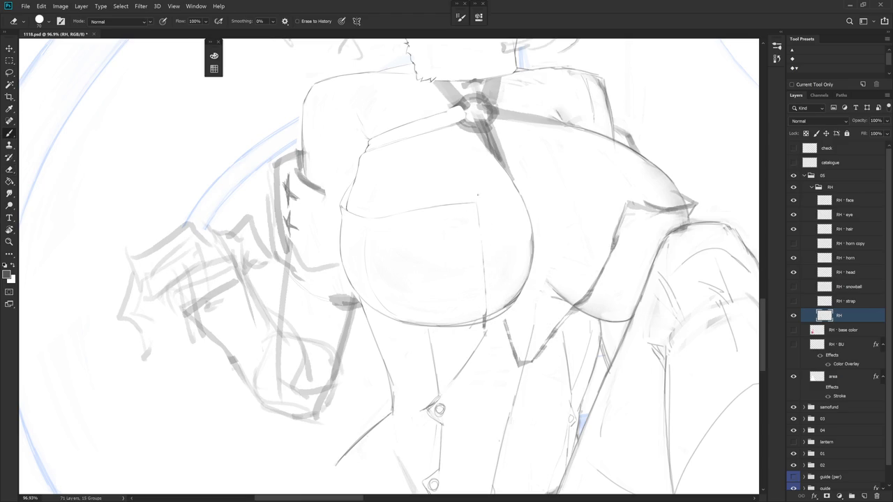
pyautogui.moveTo(480, 225); pyautogui.dragTo(483, 260)
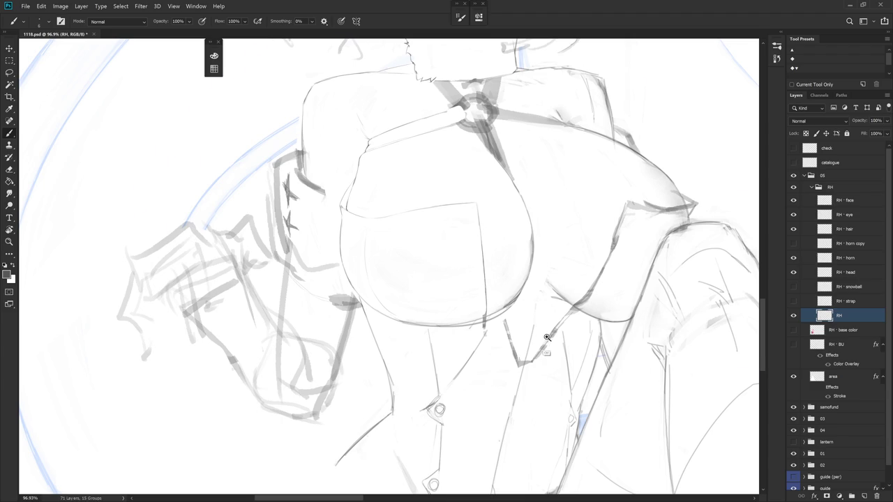
pyautogui.scroll(-3, 490, 357)
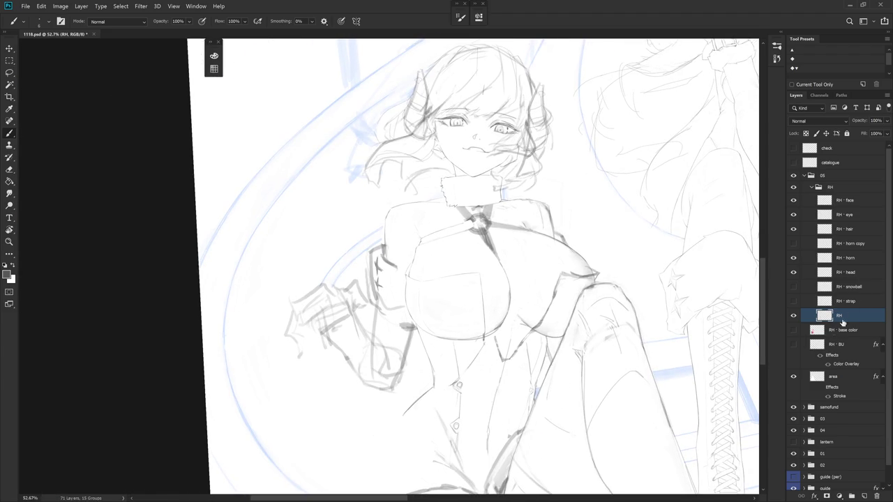
pyautogui.click(793, 302)
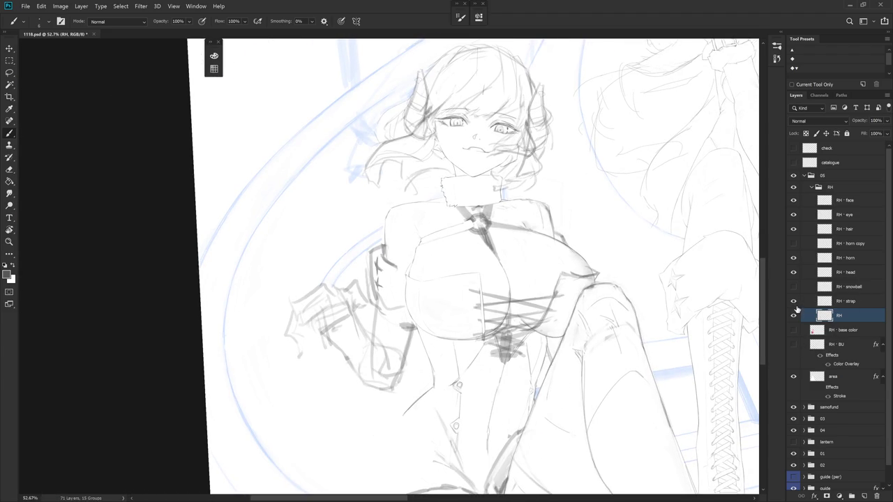
pyautogui.click(794, 302)
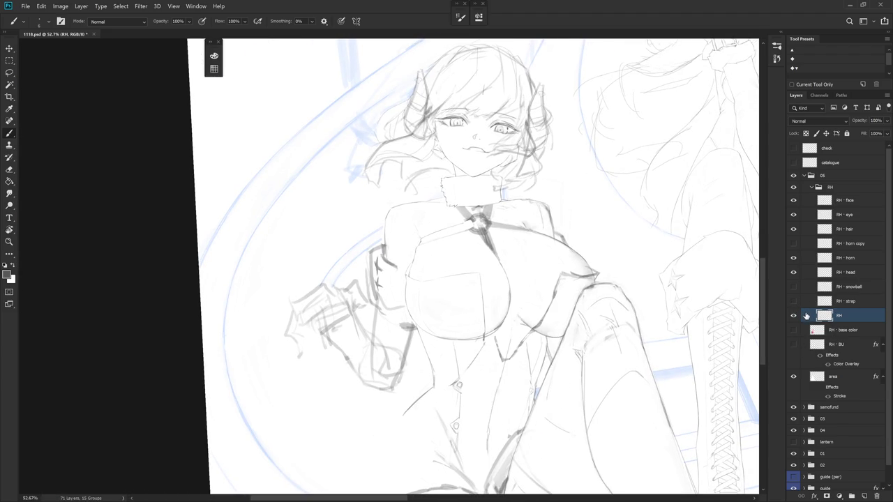
pyautogui.scroll(2, 524, 325)
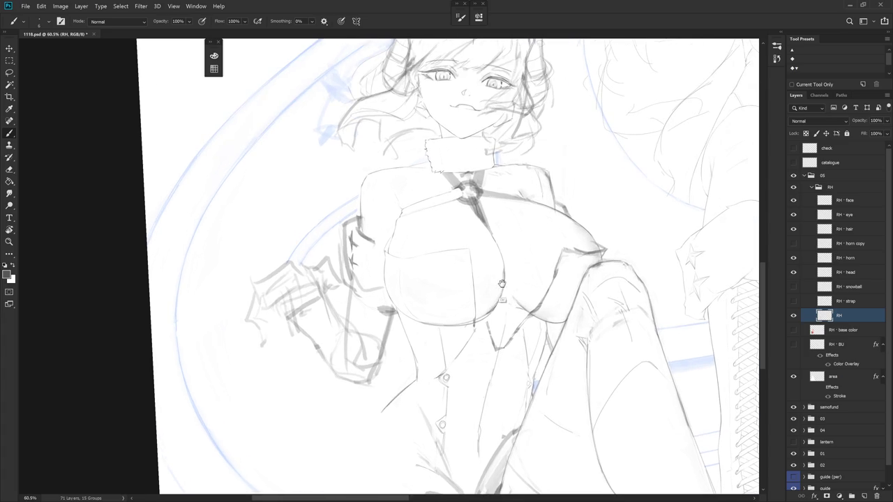
pyautogui.press('r')
pyautogui.moveTo(514, 317); pyautogui.dragTo(465, 219)
# Pick a different Eraser brush tip from the Brush Preset Picker
pyautogui.scroll(2, 524, 230)
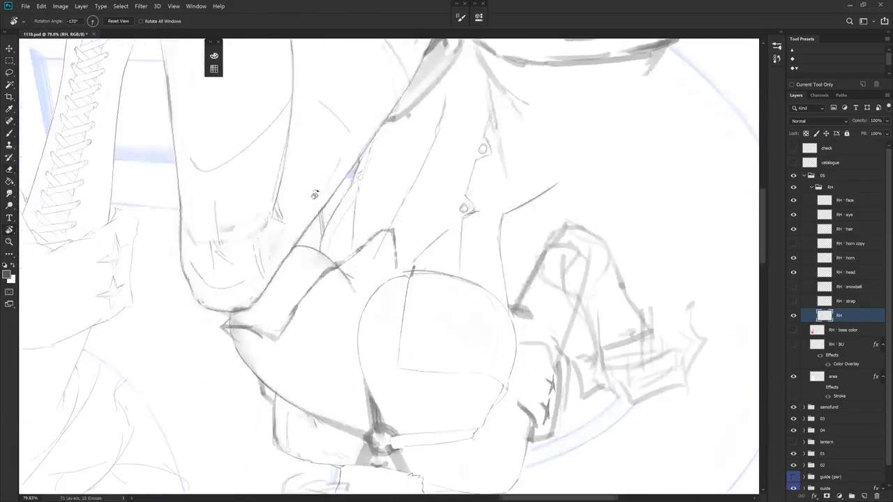
pyautogui.press('e')
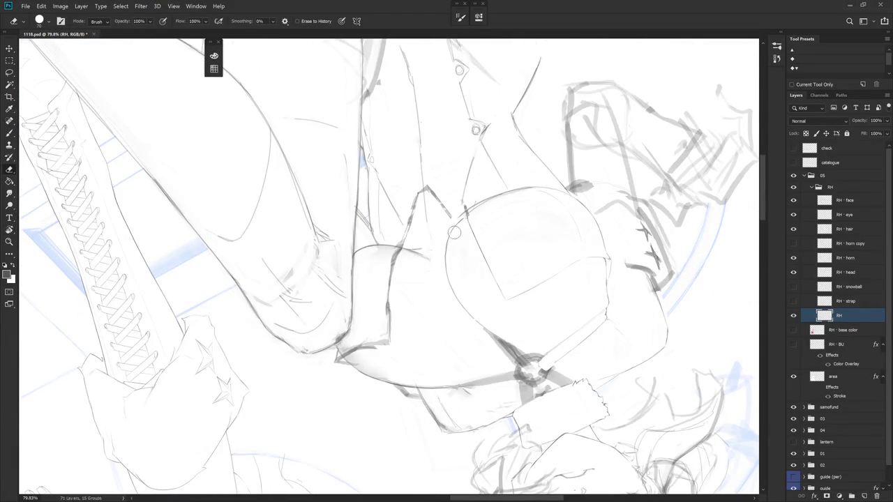
pyautogui.press('b')
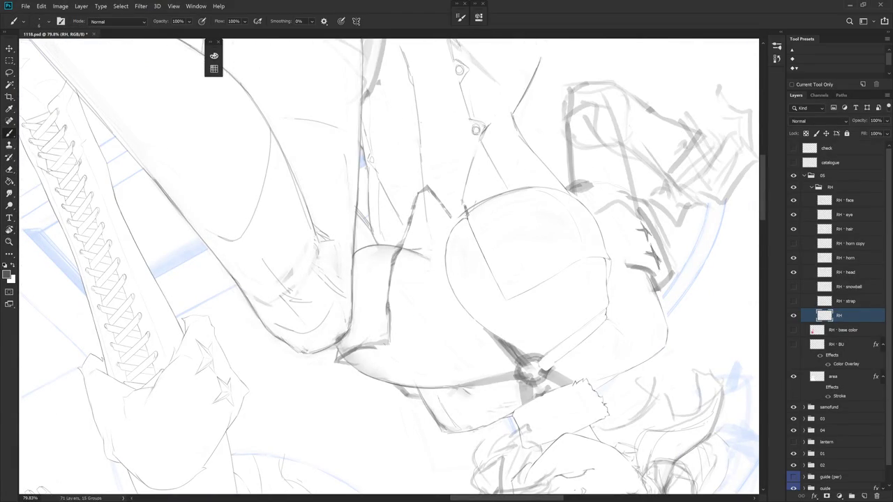
pyautogui.press('e')
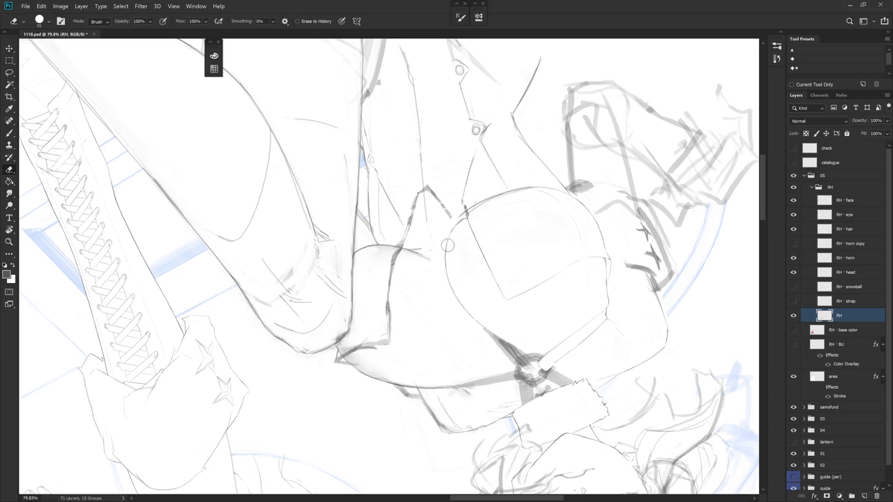
pyautogui.rightClick(464, 219)
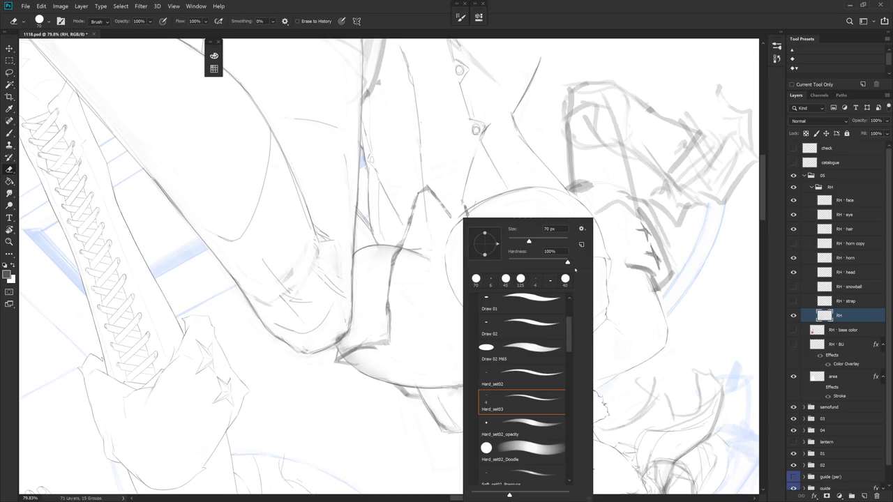
pyautogui.scroll(-2, 567, 337)
pyautogui.click(526, 463)
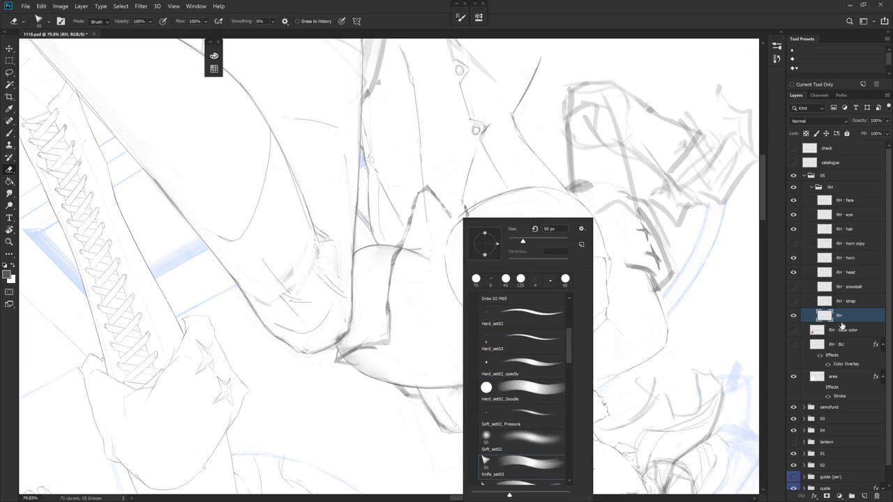
pyautogui.press('Return')
# Try Smudge, rotate the view, and trace then clear a Lasso selection along the chest curve
pyautogui.press('r')
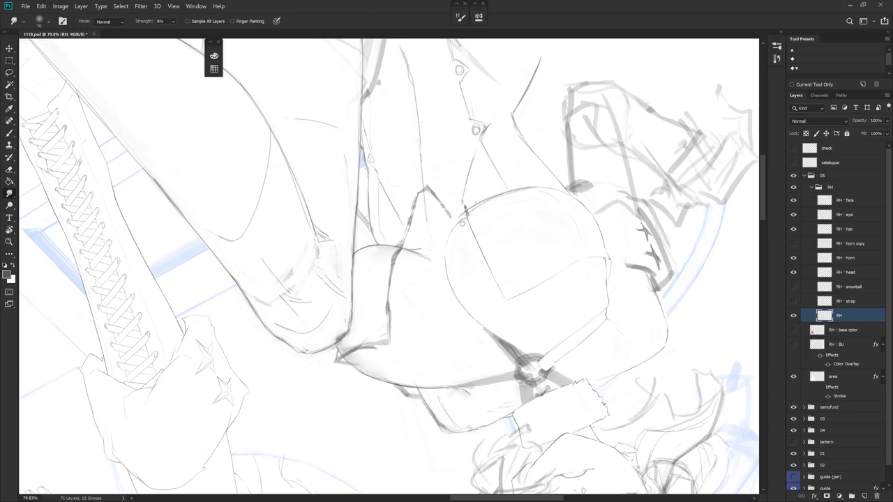
pyautogui.press('e')
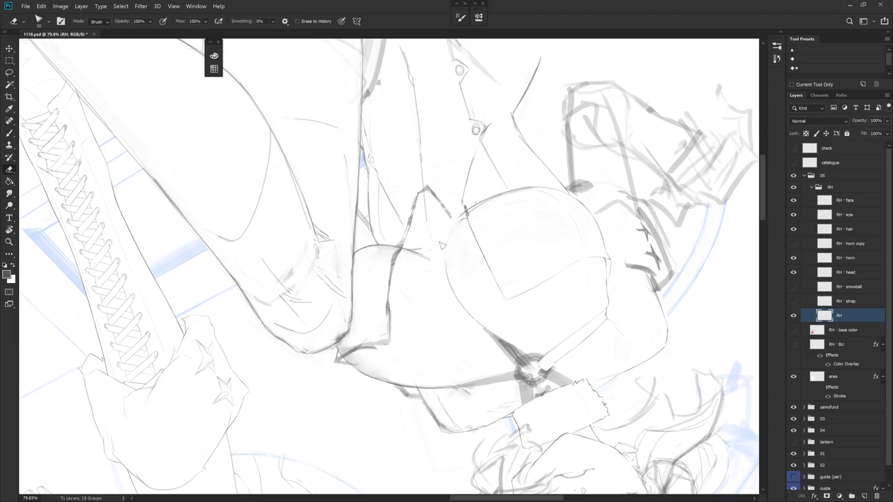
pyautogui.press('b')
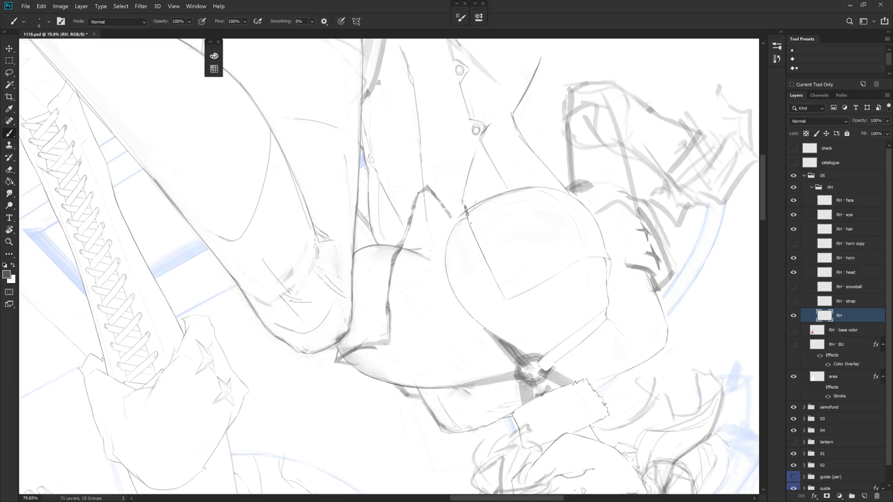
pyautogui.press('r')
pyautogui.moveTo(472, 277); pyautogui.dragTo(499, 235)
pyautogui.press('l')
pyautogui.moveTo(395, 196)
pyautogui.mouseDown()
pyautogui.moveTo(449, 296)
pyautogui.moveTo(523, 249)
pyautogui.moveTo(479, 303)
pyautogui.mouseUp()
pyautogui.hotkey('ctrl', 'd')
pyautogui.press('e')
pyautogui.press('l')
pyautogui.moveTo(381, 230); pyautogui.dragTo(401, 255)
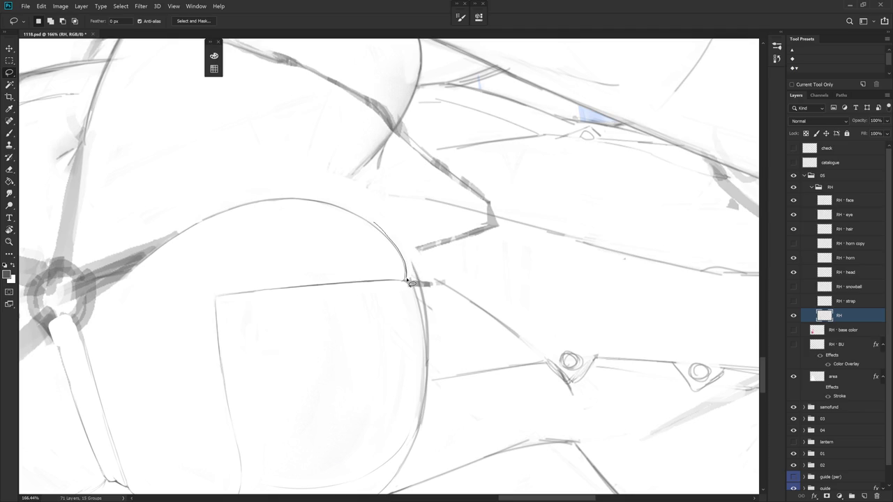
pyautogui.press('r')
pyautogui.moveTo(426, 279)
pyautogui.mouseDown()
pyautogui.moveTo(433, 338)
pyautogui.moveTo(465, 265)
pyautogui.mouseUp()
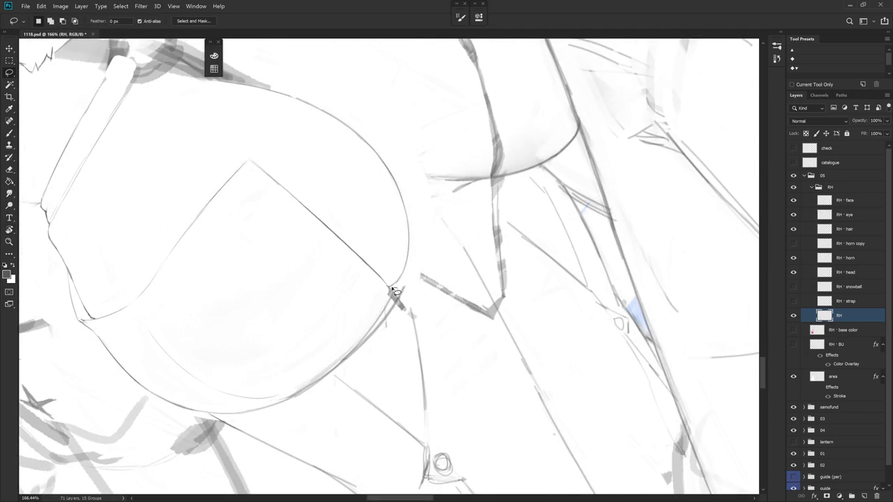
pyautogui.scroll(-3, 423, 275)
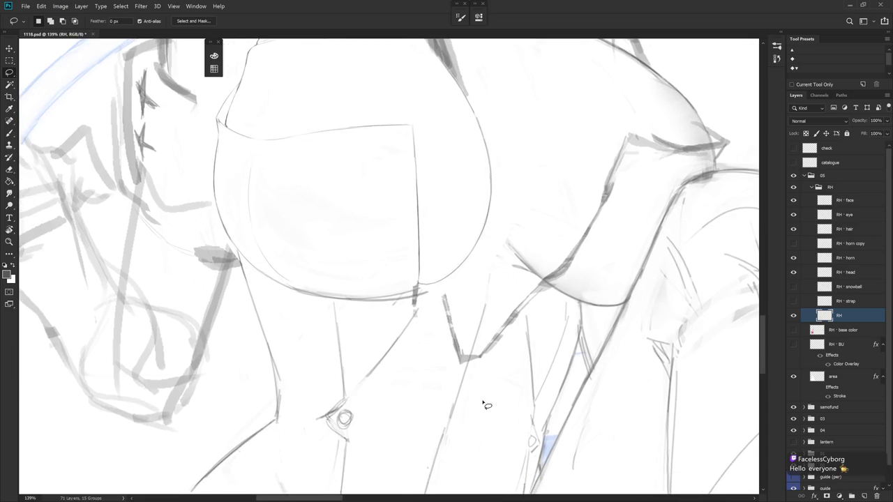
pyautogui.moveTo(492, 351); pyautogui.dragTo(429, 248)
pyautogui.press('e')
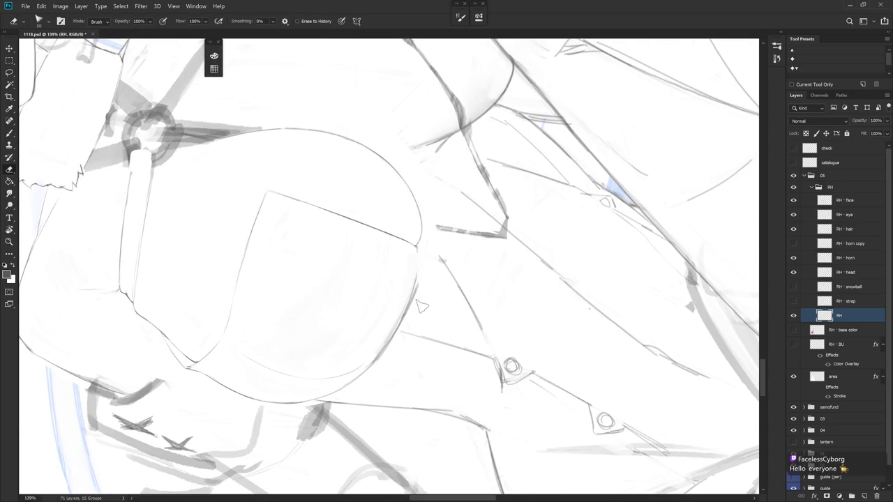
pyautogui.press('Escape')
pyautogui.hotkey('ctrl', '0')
pyautogui.moveTo(500, 261); pyautogui.dragTo(387, 304)
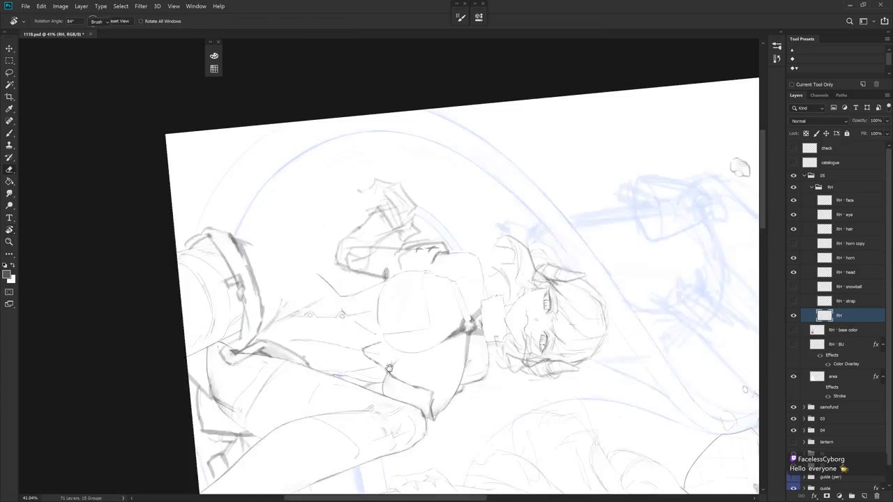
pyautogui.scroll(3, 383, 303)
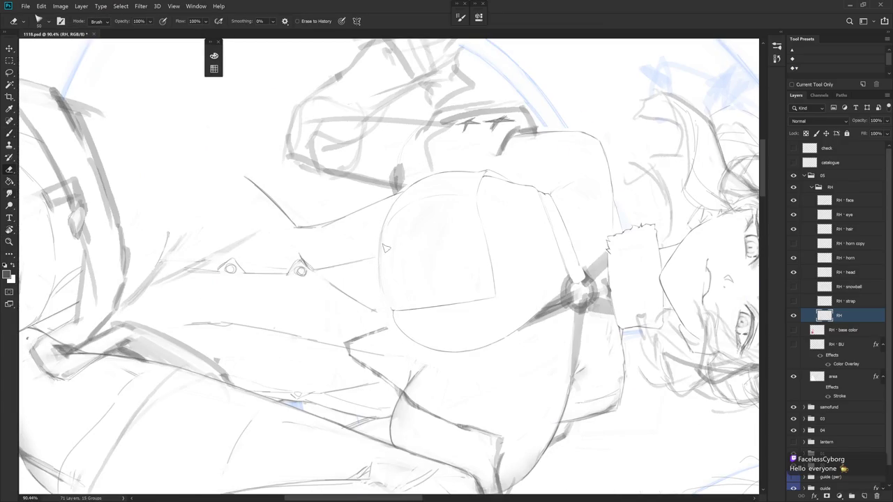
pyautogui.press('b')
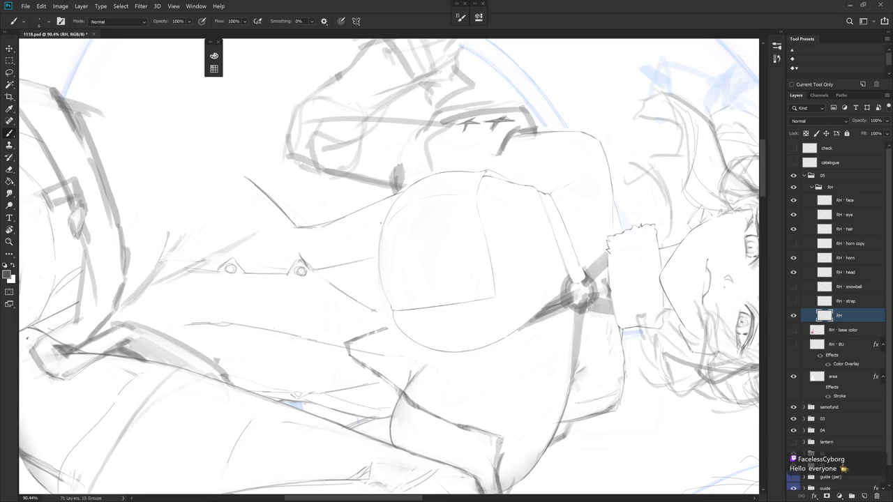
pyautogui.press('l')
pyautogui.moveTo(381, 229)
pyautogui.mouseDown()
pyautogui.moveTo(377, 255)
pyautogui.moveTo(383, 207)
pyautogui.mouseUp()
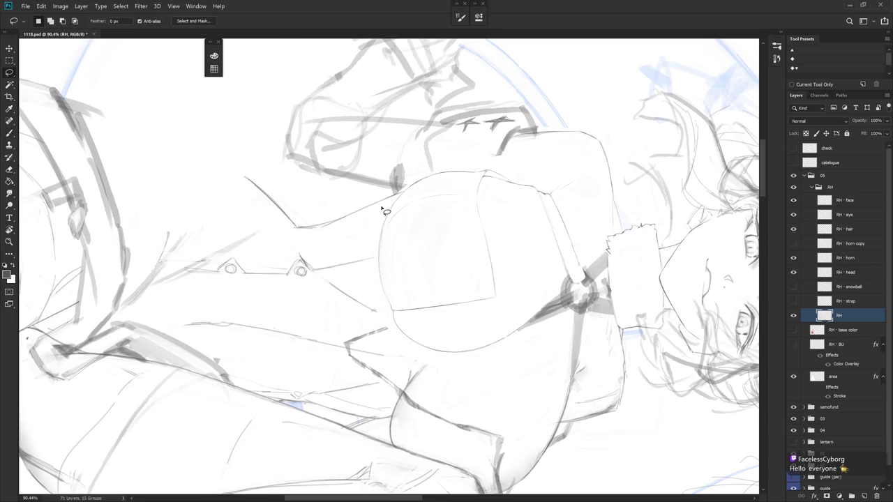
pyautogui.press('r')
pyautogui.scroll(-3, 514, 362)
pyautogui.press('b')
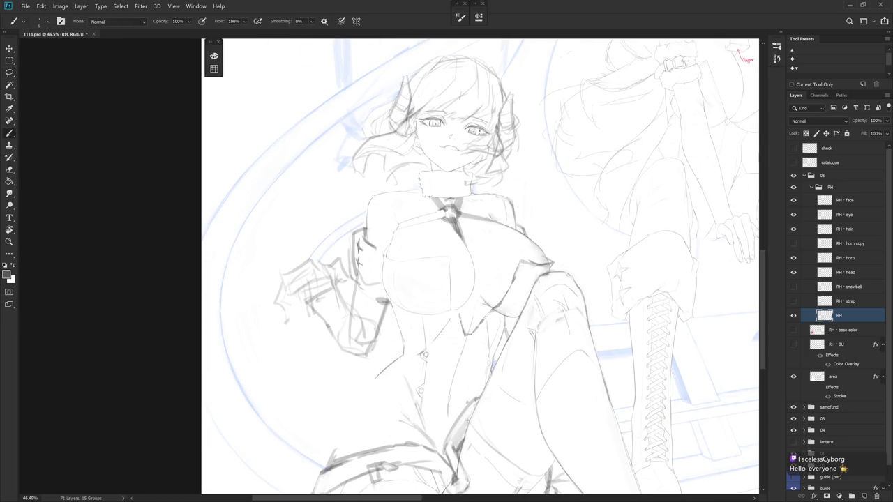
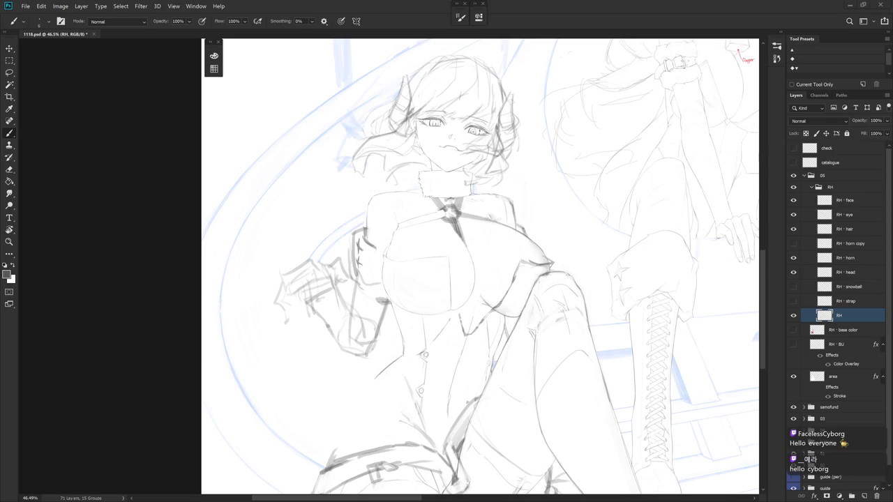
# Zoom to 135% on the chest and extend the chest pocket's left edge line
pyautogui.moveTo(407, 293)
pyautogui.mouseDown()
pyautogui.moveTo(467, 306)
pyautogui.moveTo(490, 241)
pyautogui.moveTo(410, 243)
pyautogui.mouseUp()
pyautogui.keyDown('alt'); pyautogui.scroll(5, 446, 295); pyautogui.keyUp('alt')
pyautogui.press('r')
pyautogui.press('e')
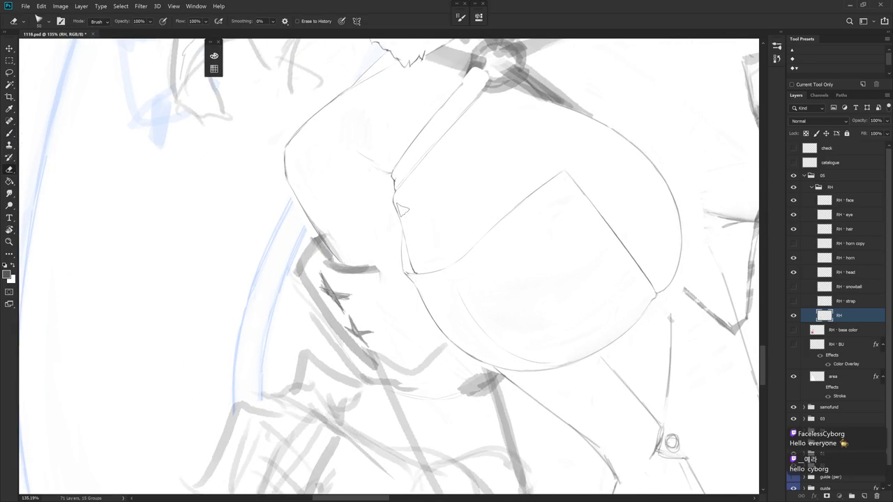
pyautogui.press('r')
pyautogui.moveTo(408, 223); pyautogui.dragTo(410, 212)
pyautogui.press('b')
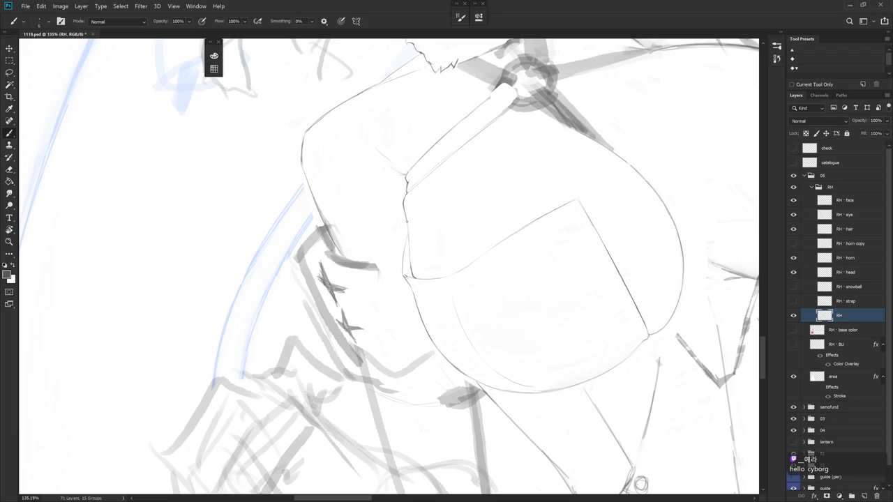
pyautogui.moveTo(410, 252); pyautogui.dragTo(395, 289)
# Erase stray strokes near the pocket, rotating the canvas view as needed
pyautogui.press('e')
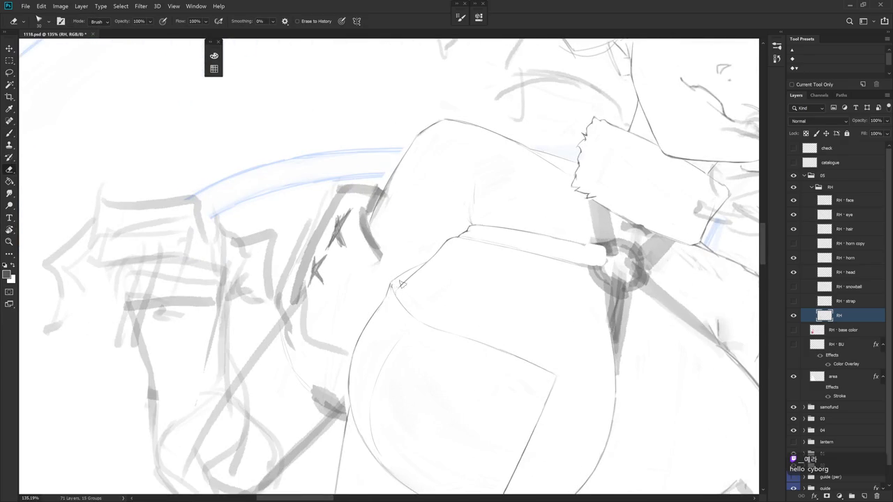
pyautogui.press('r')
pyautogui.click(502, 291)
pyautogui.moveTo(503, 291); pyautogui.dragTo(488, 206)
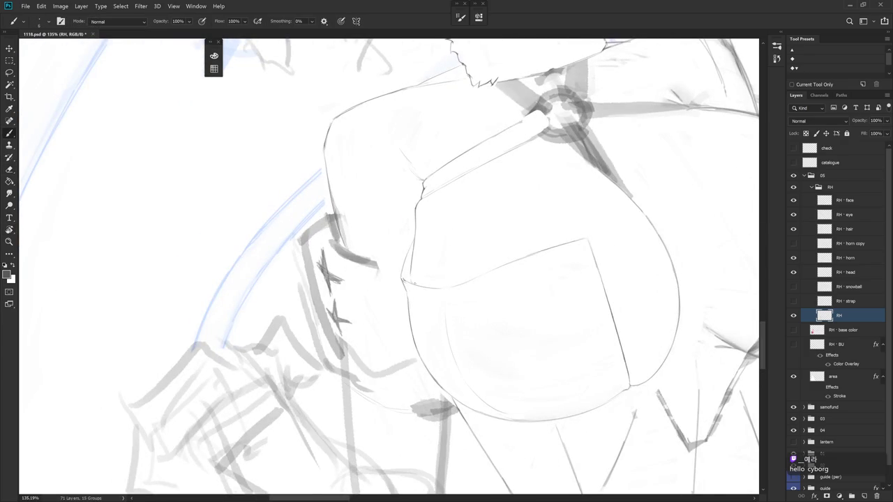
pyautogui.press('e')
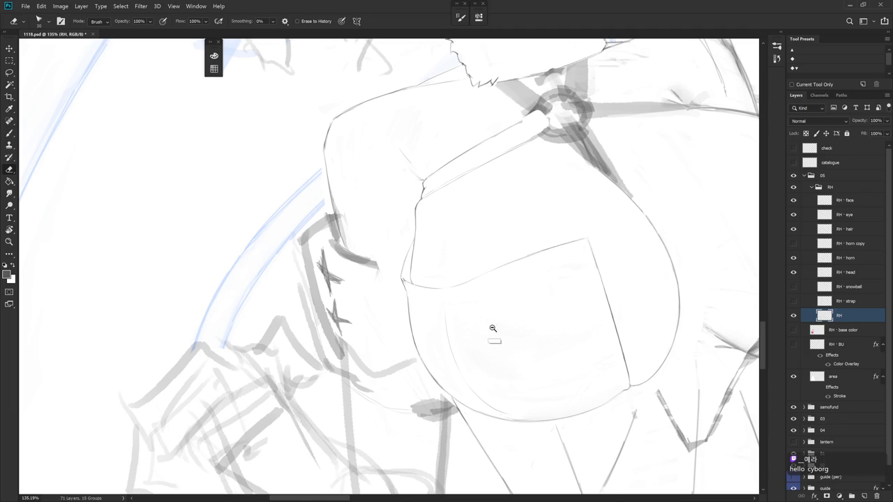
pyautogui.scroll(-5, 504, 309)
pyautogui.press('b')
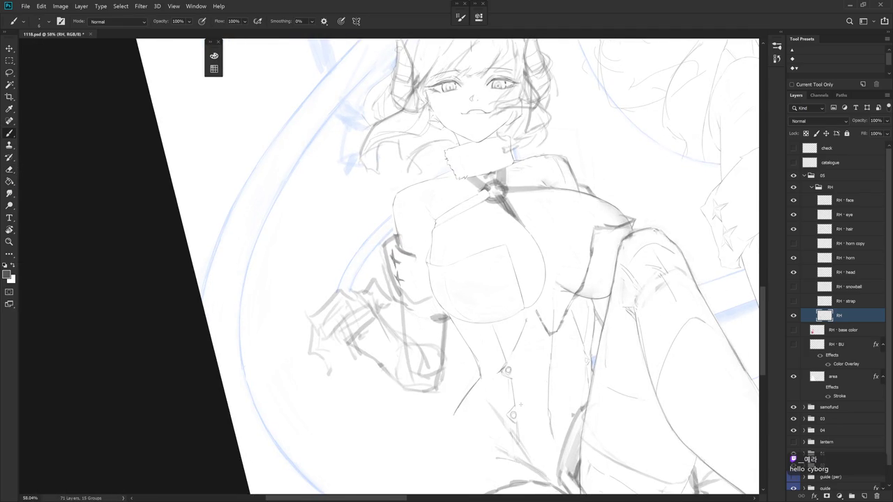
# Reposition and rotate the view around the torso, then zoom out
pyautogui.moveTo(521, 404)
pyautogui.mouseDown()
pyautogui.moveTo(482, 363)
pyautogui.moveTo(510, 390)
pyautogui.mouseUp()
pyautogui.scroll(4, 481, 363)
pyautogui.press('r')
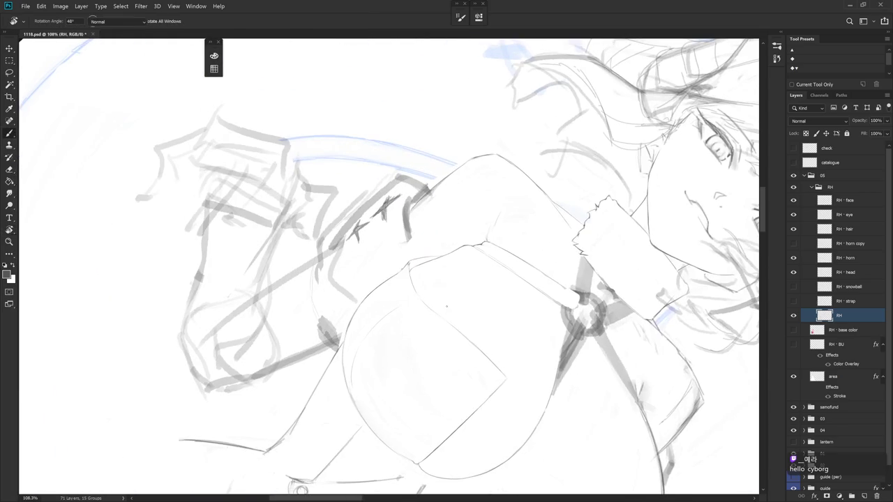
pyautogui.press('r')
pyautogui.moveTo(412, 301); pyautogui.dragTo(391, 297)
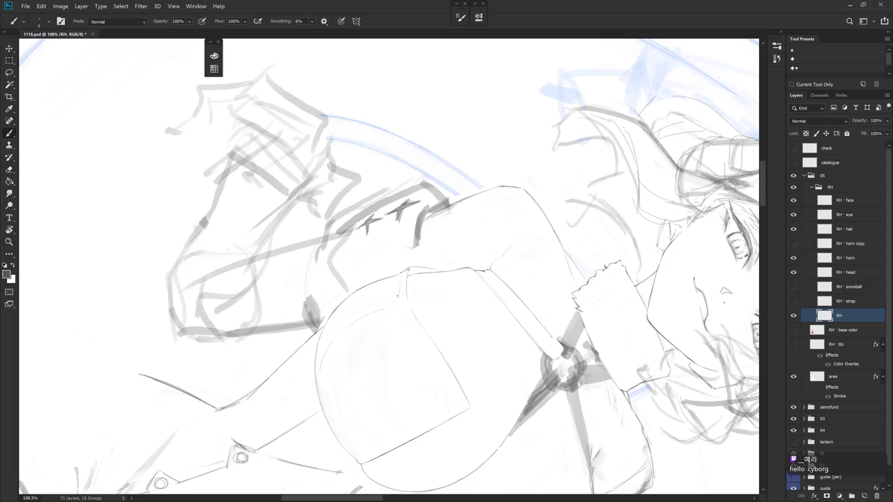
pyautogui.press('r')
pyautogui.moveTo(417, 328); pyautogui.dragTo(528, 233)
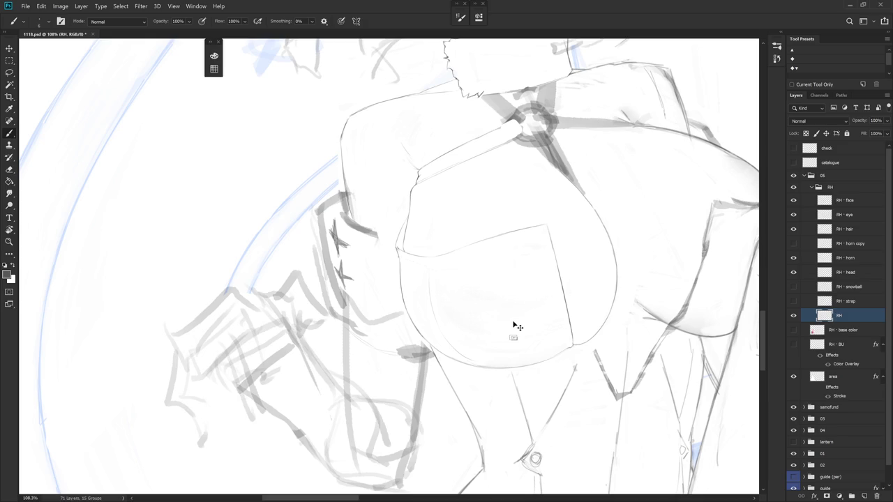
pyautogui.keyDown('ctrl'); pyautogui.keyDown('alt'); pyautogui.click(527, 331); pyautogui.keyUp('alt'); pyautogui.keyUp('ctrl')
# Briefly show the blue RH BU reference sketch, then open the History panel
pyautogui.keyDown('ctrl'); pyautogui.keyDown('alt'); pyautogui.click(527, 331); pyautogui.keyUp('alt'); pyautogui.keyUp('ctrl')
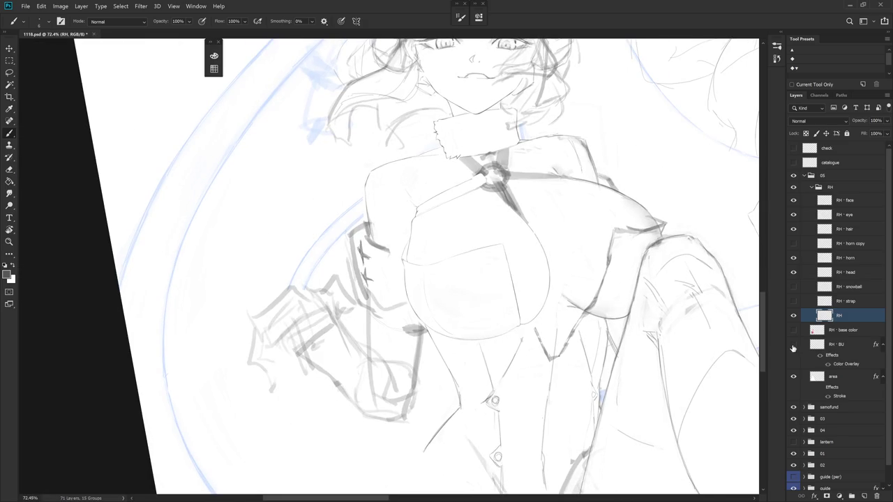
pyautogui.click(794, 345)
pyautogui.click(794, 345)
pyautogui.click(777, 58)
pyautogui.scroll(1, 761, 492)
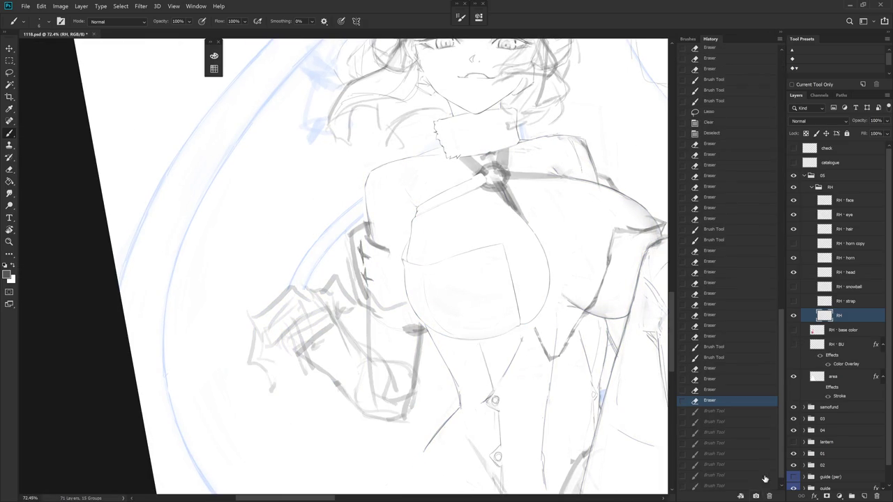
pyautogui.click(779, 63)
# Compare Snapshot 3 and Snapshot 2 against Snapshot 4 in History
pyautogui.click(734, 89)
pyautogui.click(736, 101)
pyautogui.click(738, 76)
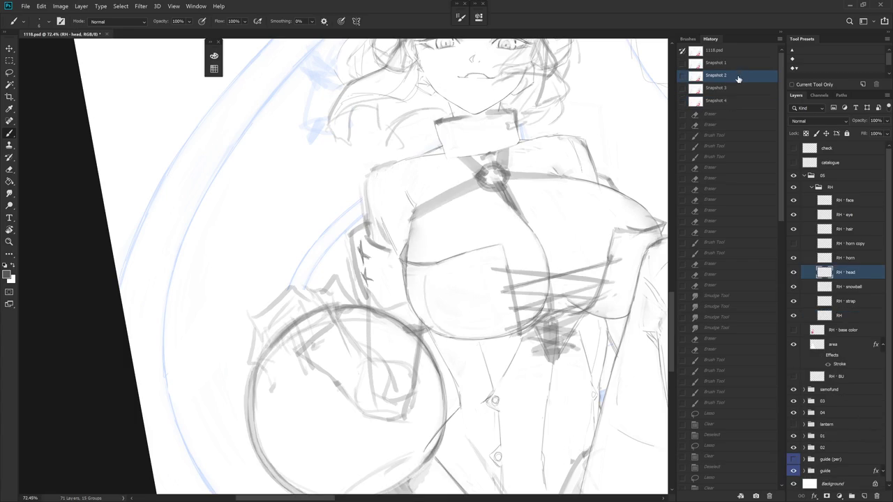
pyautogui.click(732, 102)
pyautogui.click(733, 93)
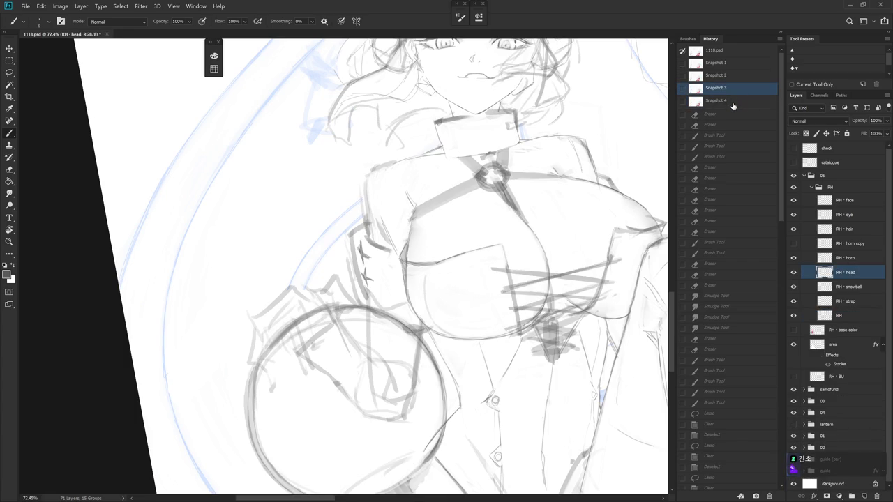
pyautogui.click(733, 102)
pyautogui.click(734, 90)
pyautogui.click(734, 103)
pyautogui.click(733, 89)
pyautogui.click(737, 102)
pyautogui.click(733, 89)
pyautogui.click(736, 102)
# Revert to an earlier Brush/Eraser history state and collapse the History panel
pyautogui.click(781, 474)
pyautogui.click(781, 474)
pyautogui.click(768, 484)
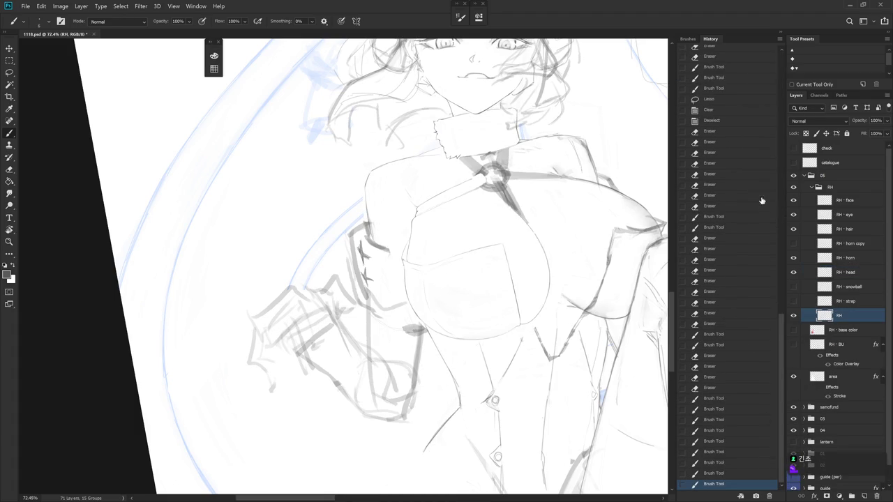
pyautogui.click(723, 388)
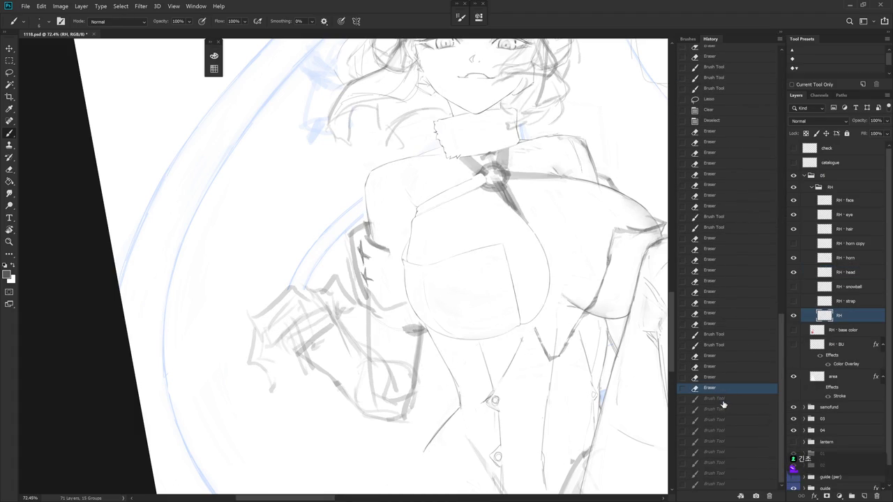
pyautogui.click(724, 402)
pyautogui.click(783, 37)
pyautogui.scroll(2, 481, 254)
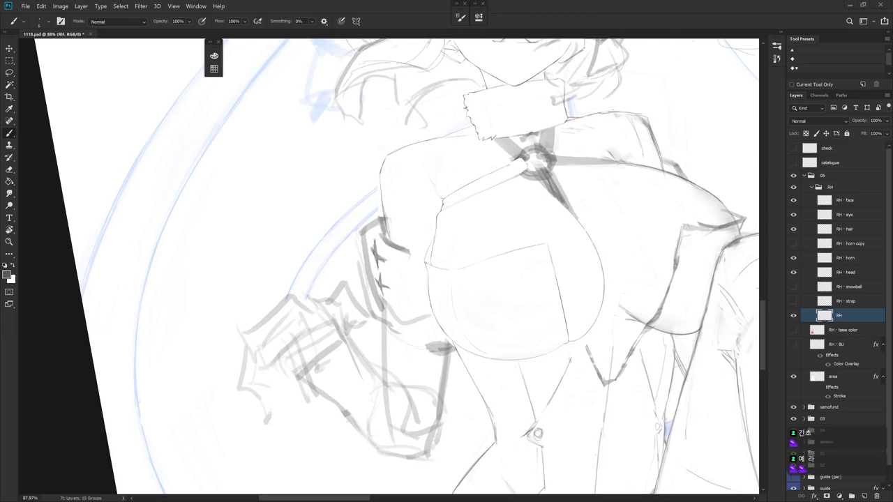
# Lasso-select the area beside the chest pocket and straighten the view
pyautogui.press('e')
pyautogui.press('l')
pyautogui.moveTo(436, 235); pyautogui.dragTo(427, 260)
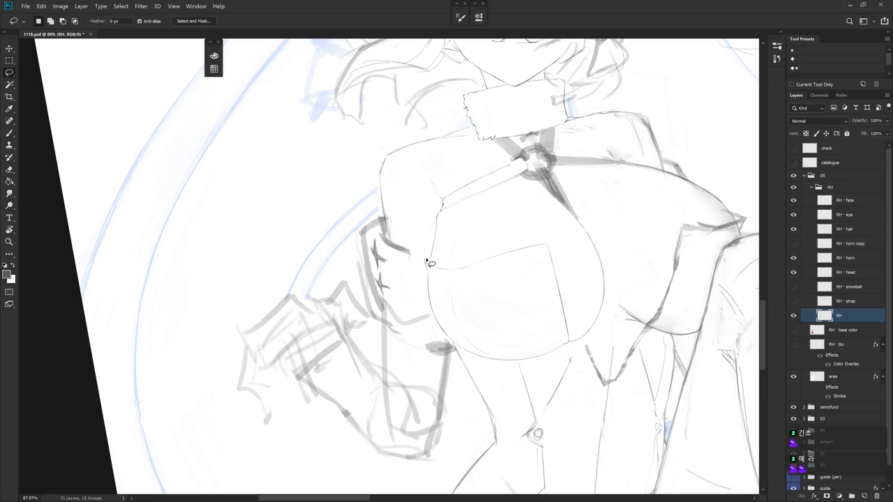
pyautogui.press('b')
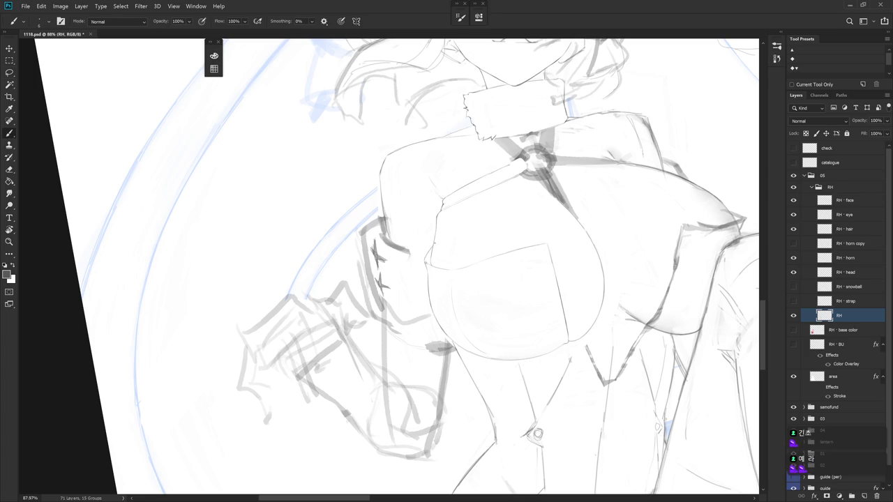
pyautogui.press('Escape')
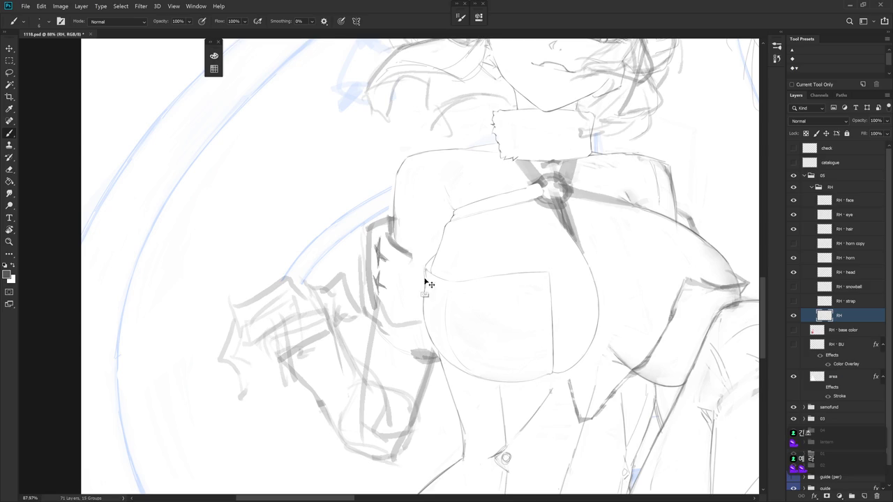
# Erase stray marks along the pocket's left edge, tilting the view while working
pyautogui.press('e')
pyautogui.moveTo(427, 271); pyautogui.dragTo(443, 279)
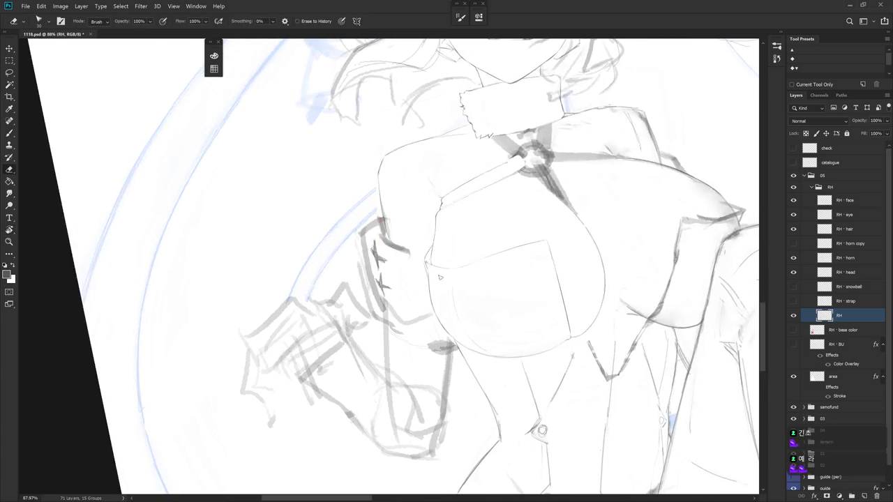
pyautogui.press('l')
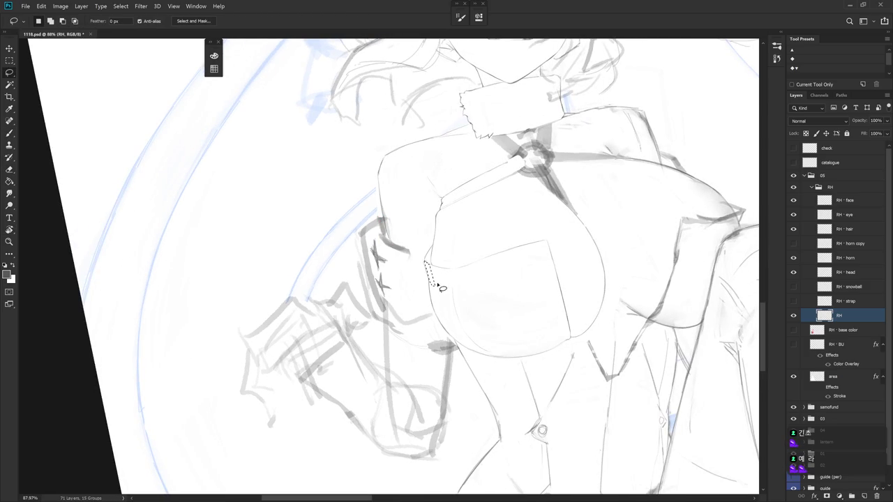
pyautogui.press('r')
pyautogui.moveTo(434, 265)
pyautogui.mouseDown()
pyautogui.moveTo(492, 319)
pyautogui.moveTo(447, 279)
pyautogui.mouseUp()
pyautogui.press('b')
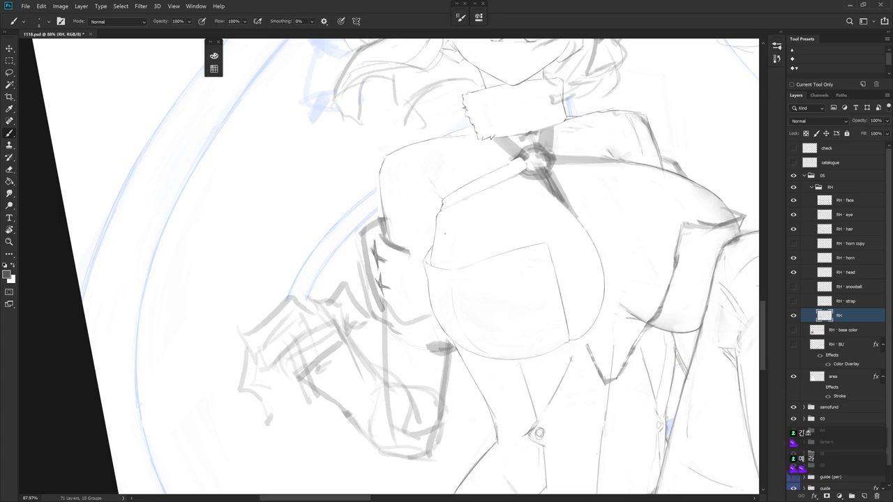
pyautogui.moveTo(464, 229); pyautogui.dragTo(475, 346)
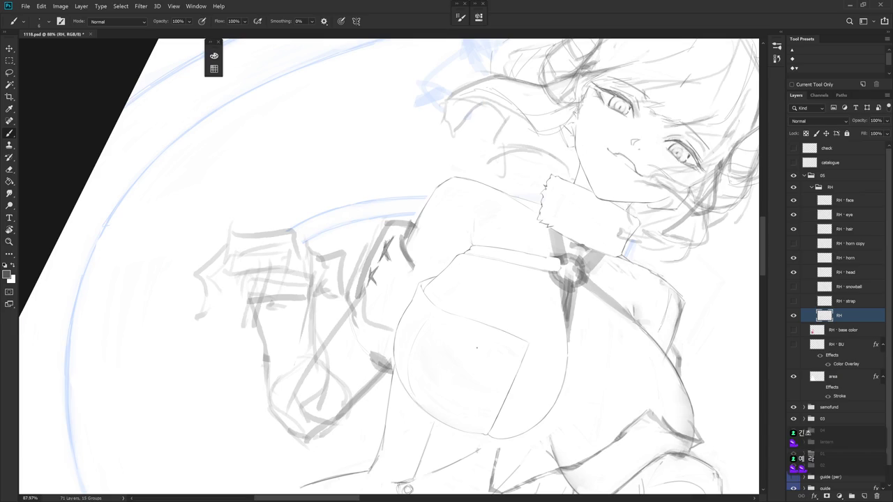
pyautogui.press('Escape')
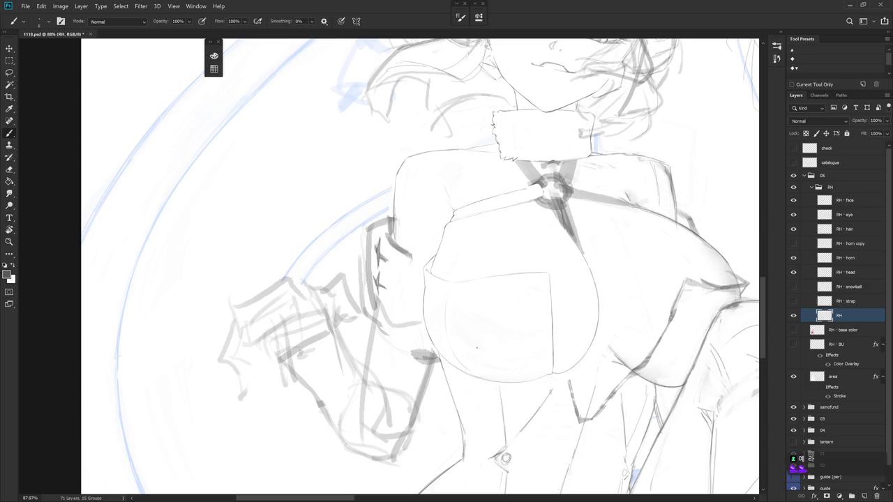
# Clean the belly area below the pocket, then zoom to 135% on the pocket
pyautogui.moveTo(607, 361); pyautogui.dragTo(573, 322)
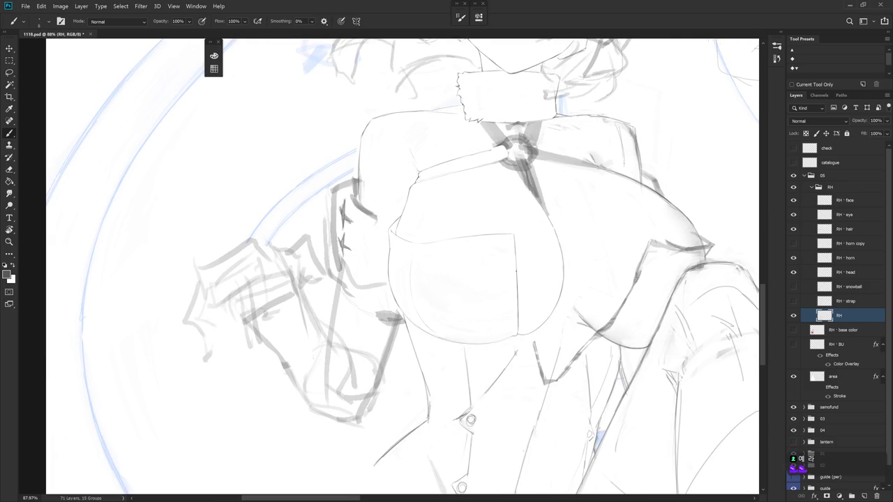
pyautogui.press('l')
pyautogui.moveTo(514, 329)
pyautogui.mouseDown()
pyautogui.moveTo(467, 255)
pyautogui.moveTo(415, 286)
pyautogui.moveTo(454, 337)
pyautogui.moveTo(515, 330)
pyautogui.mouseUp()
pyautogui.hotkey('ctrl', 'd')
pyautogui.moveTo(571, 375); pyautogui.dragTo(494, 209)
pyautogui.press('e')
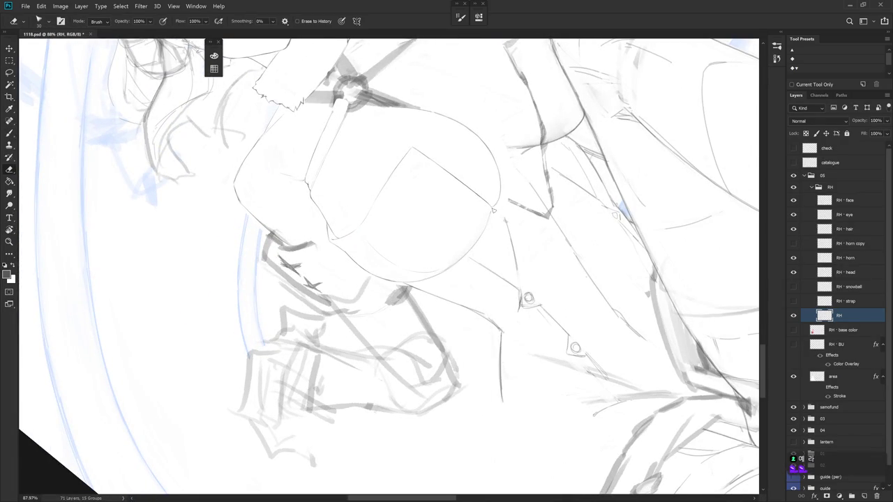
pyautogui.press('b')
pyautogui.moveTo(502, 209)
pyautogui.mouseDown()
pyautogui.moveTo(531, 208)
pyautogui.moveTo(487, 208)
pyautogui.mouseUp()
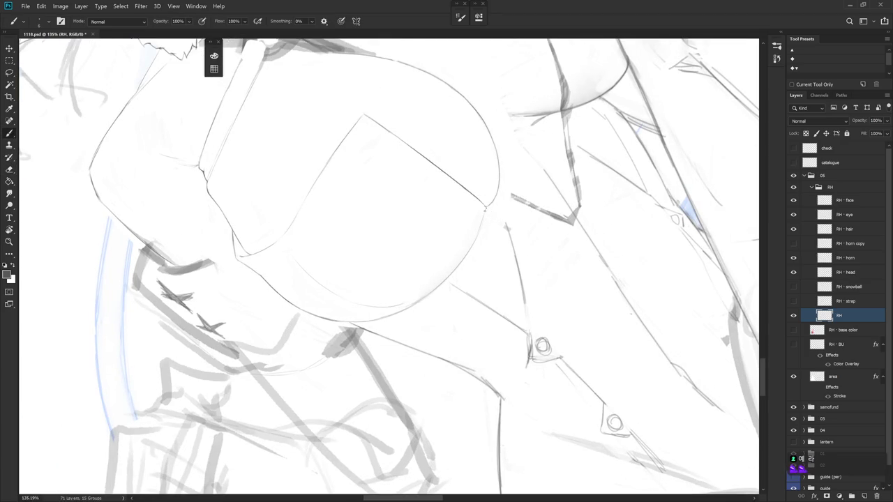
# Soften the arc below the pocket corner and add short fold strokes near the top button
pyautogui.moveTo(485, 207); pyautogui.dragTo(478, 229)
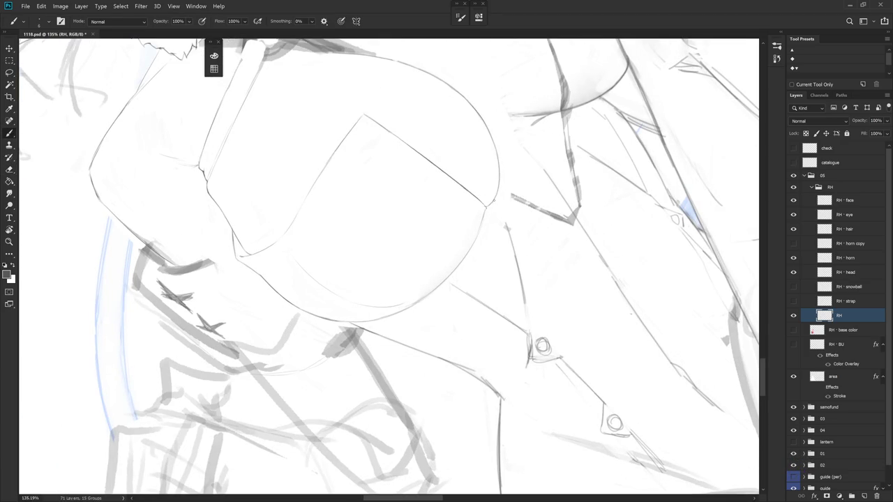
pyautogui.moveTo(545, 224); pyautogui.dragTo(499, 299)
pyautogui.press('l')
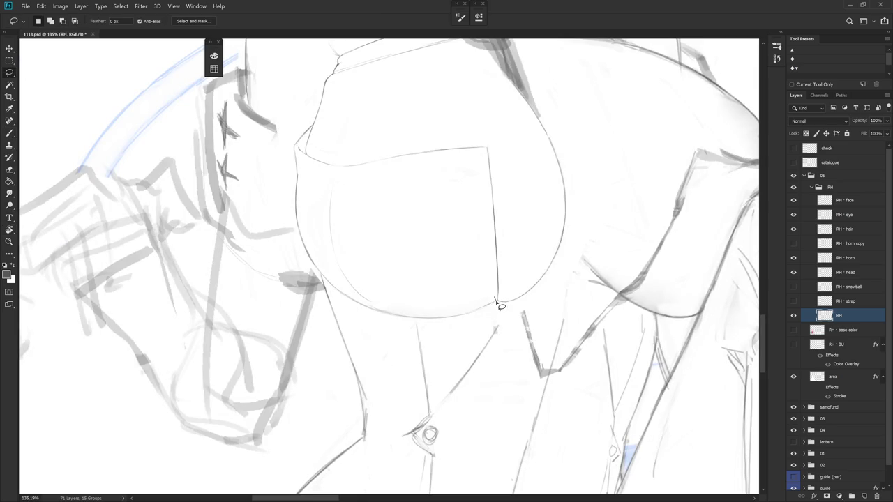
pyautogui.press('b')
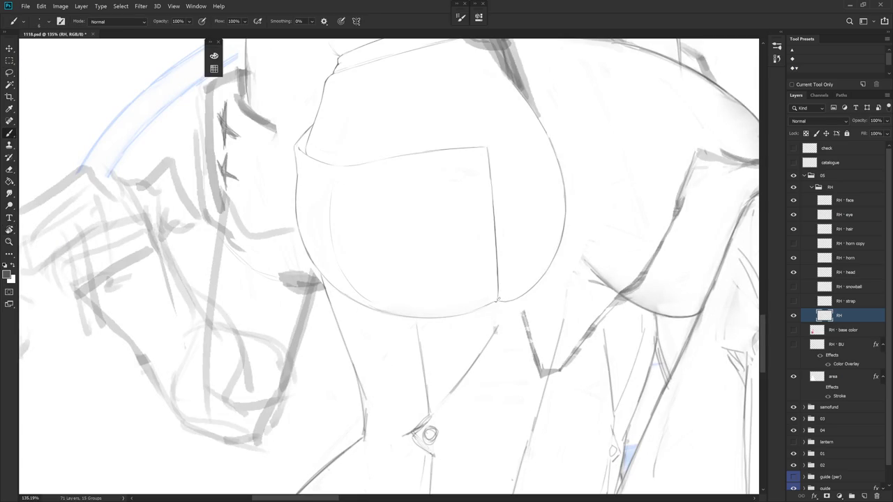
pyautogui.scroll(-3, 479, 343)
pyautogui.press('e')
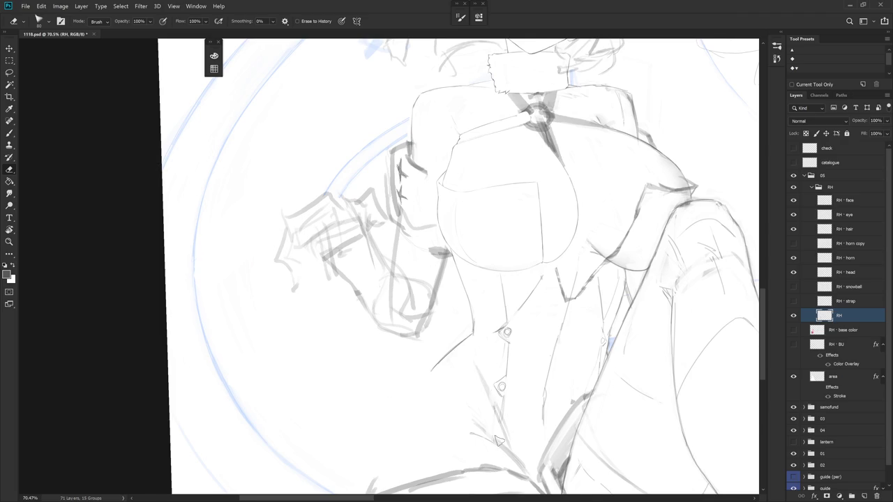
pyautogui.moveTo(500, 443); pyautogui.dragTo(505, 347)
pyautogui.press('b')
pyautogui.moveTo(533, 399)
pyautogui.mouseDown()
pyautogui.moveTo(522, 413)
pyautogui.moveTo(476, 325)
pyautogui.mouseUp()
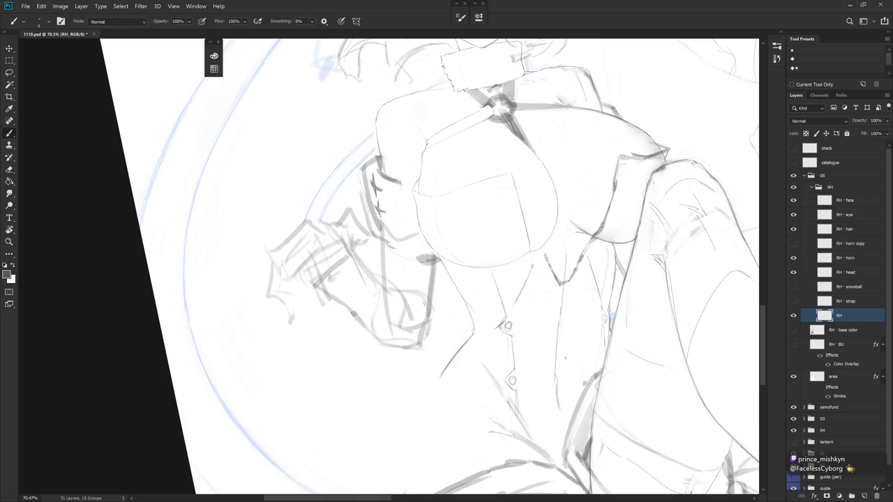
# Smudge the lineart and lasso-select a small area below the chest
pyautogui.scroll(-2, 521, 263)
pyautogui.scroll(-1, 521, 263)
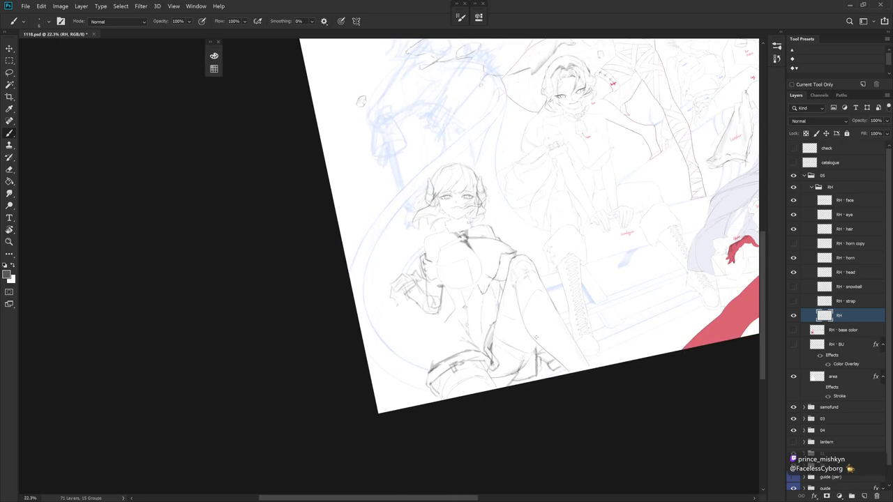
pyautogui.scroll(-1, 521, 264)
pyautogui.scroll(4, 521, 264)
pyautogui.press('r')
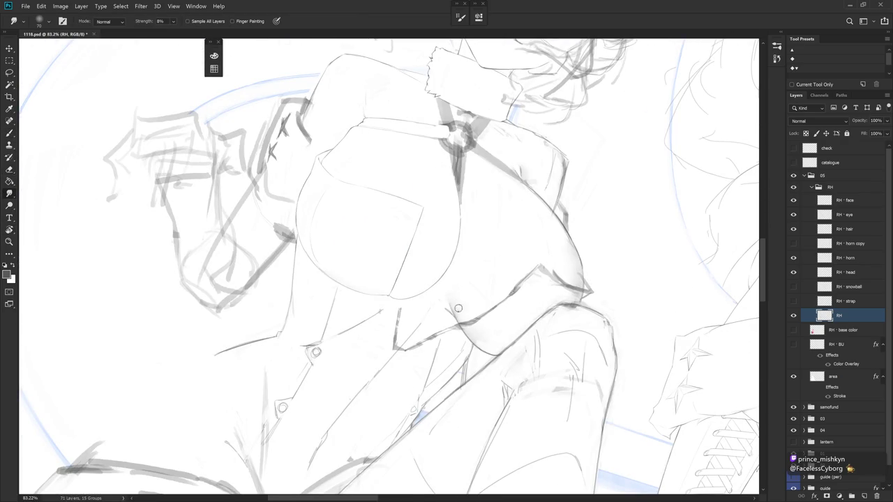
pyautogui.moveTo(498, 289); pyautogui.dragTo(456, 287)
pyautogui.press('l')
pyautogui.moveTo(394, 293)
pyautogui.mouseDown()
pyautogui.moveTo(410, 312)
pyautogui.moveTo(405, 297)
pyautogui.mouseUp()
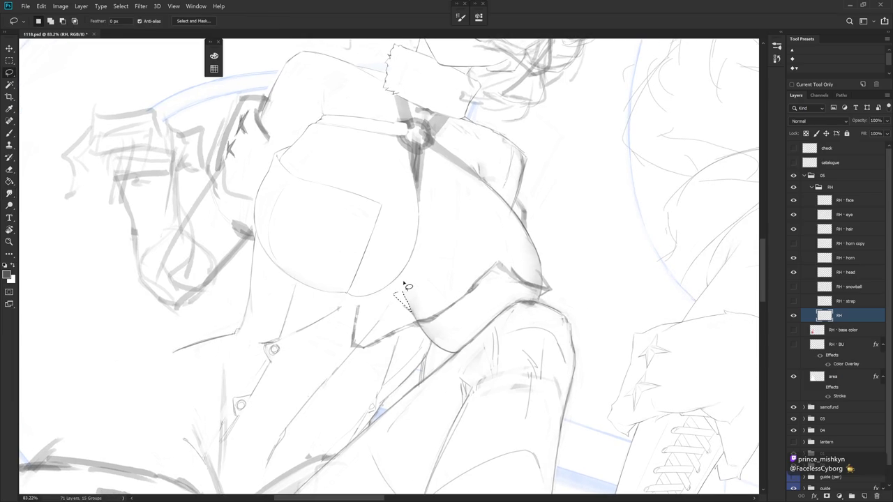
pyautogui.press('b')
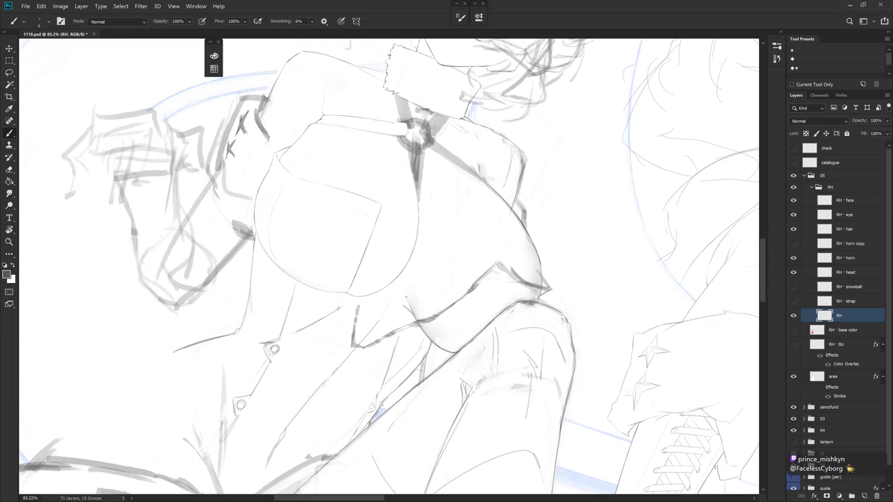
# Redraw the under-chest lines while rotating the canvas, then erase stray strokes
pyautogui.moveTo(418, 293); pyautogui.dragTo(391, 307)
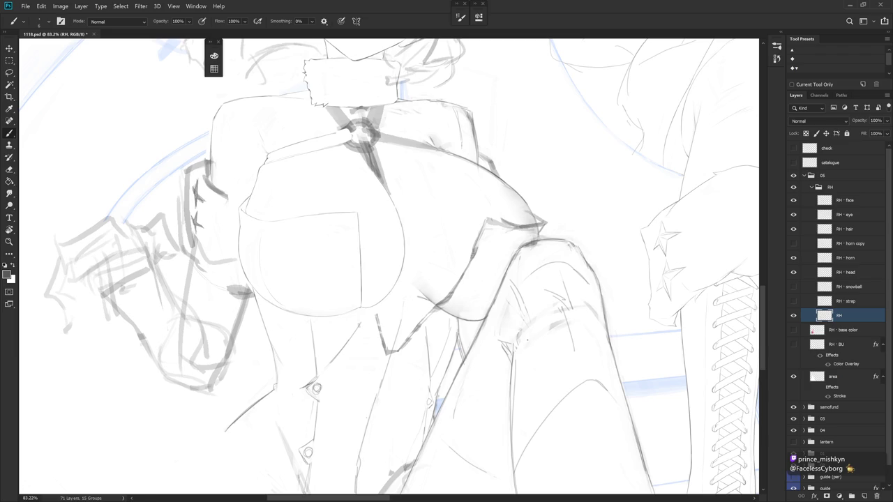
pyautogui.moveTo(391, 307); pyautogui.dragTo(344, 339)
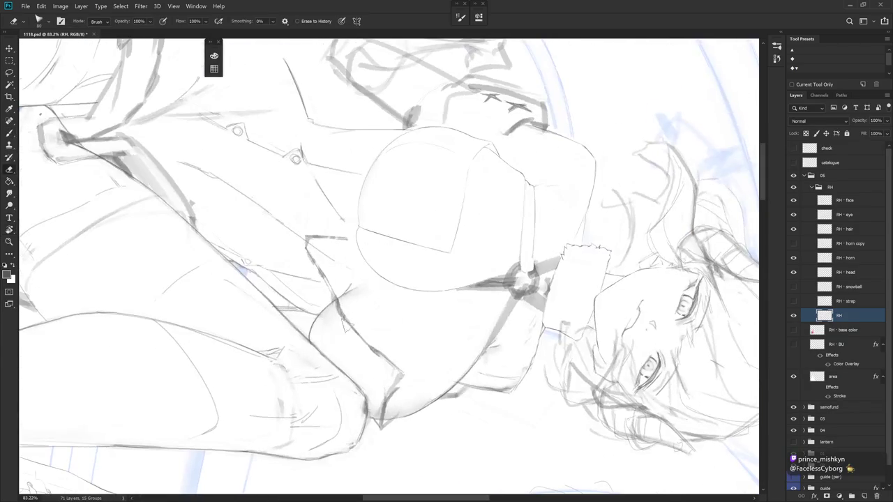
pyautogui.moveTo(339, 303); pyautogui.dragTo(359, 316)
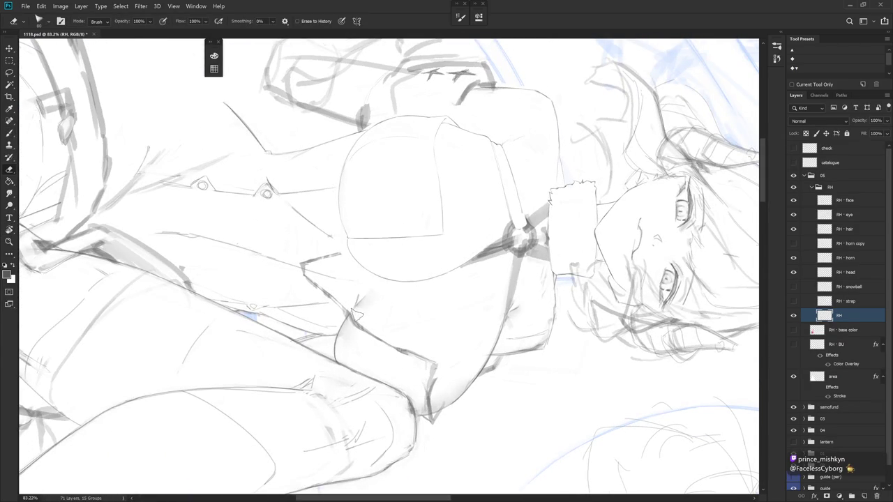
pyautogui.press('b')
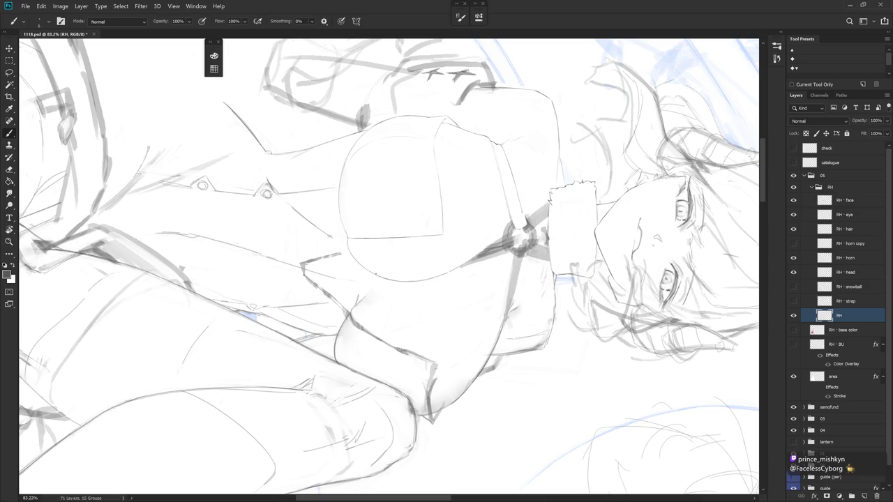
pyautogui.moveTo(517, 198); pyautogui.dragTo(423, 289)
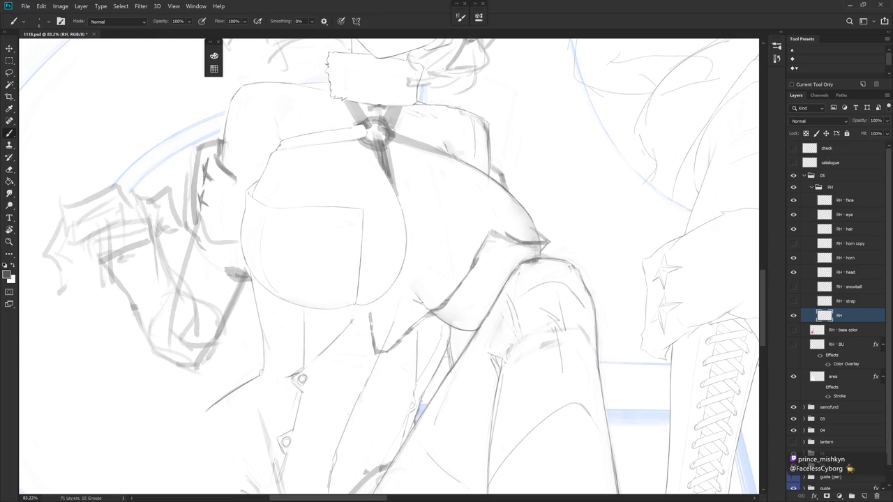
pyautogui.press('r')
pyautogui.moveTo(422, 289); pyautogui.dragTo(418, 221)
pyautogui.press('e')
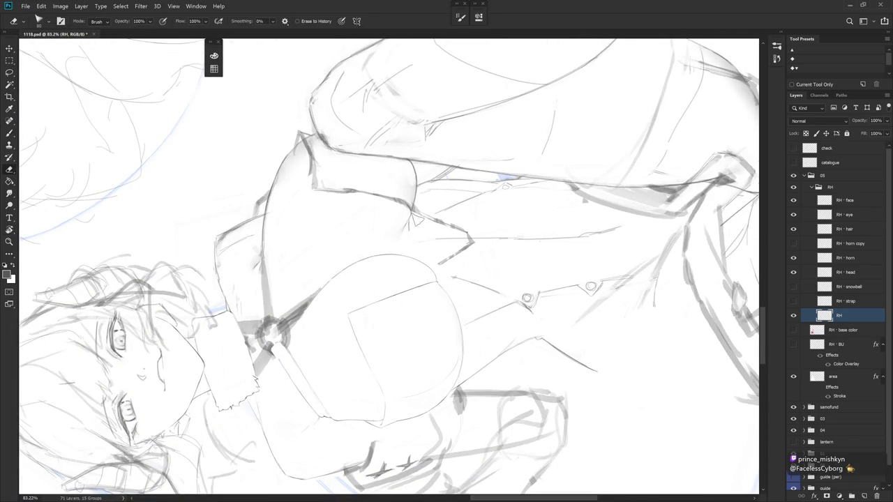
pyautogui.press('Escape')
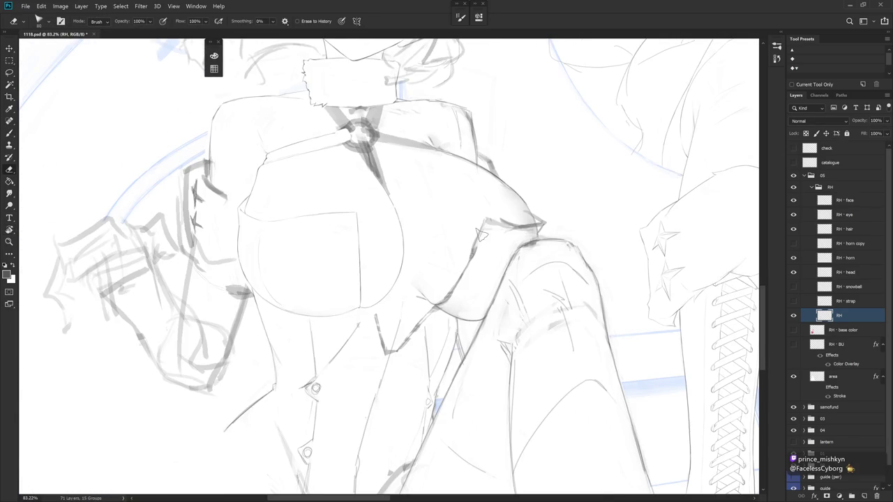
# Smudge and erase stray lapel strokes, rotating the view about 17° and 13° clockwise
pyautogui.press('r')
pyautogui.moveTo(481, 236); pyautogui.dragTo(376, 299)
pyautogui.press('w')
pyautogui.press('r')
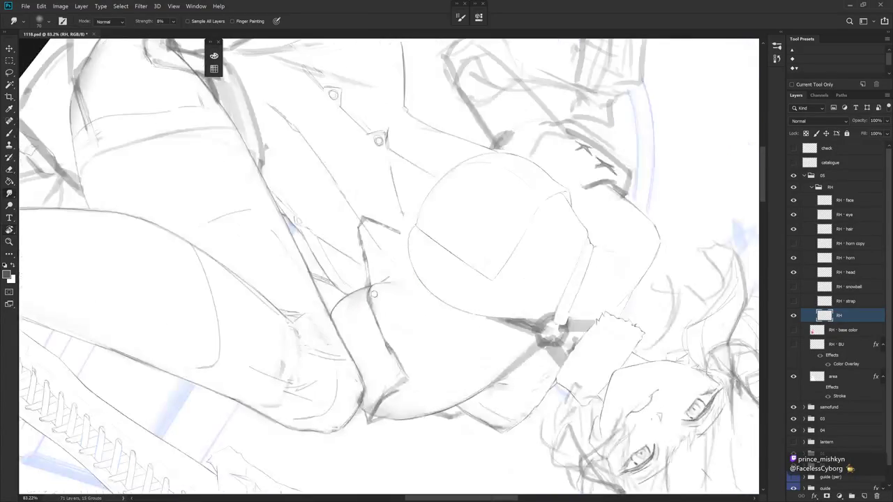
pyautogui.press('e')
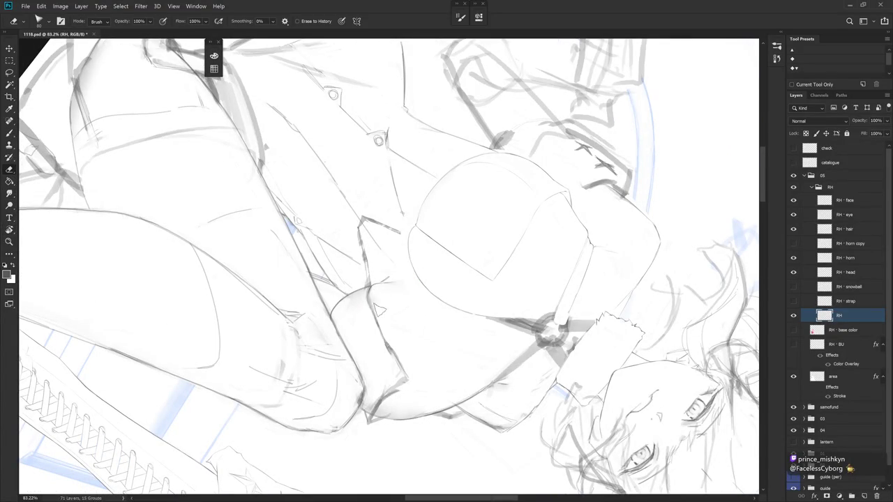
pyautogui.press('r')
pyautogui.moveTo(377, 300); pyautogui.dragTo(434, 342)
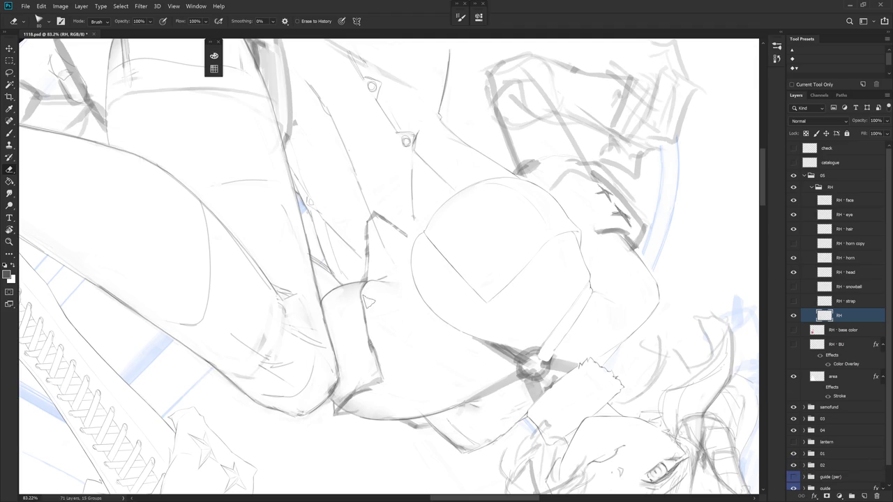
pyautogui.moveTo(420, 354); pyautogui.dragTo(441, 333)
pyautogui.press('b')
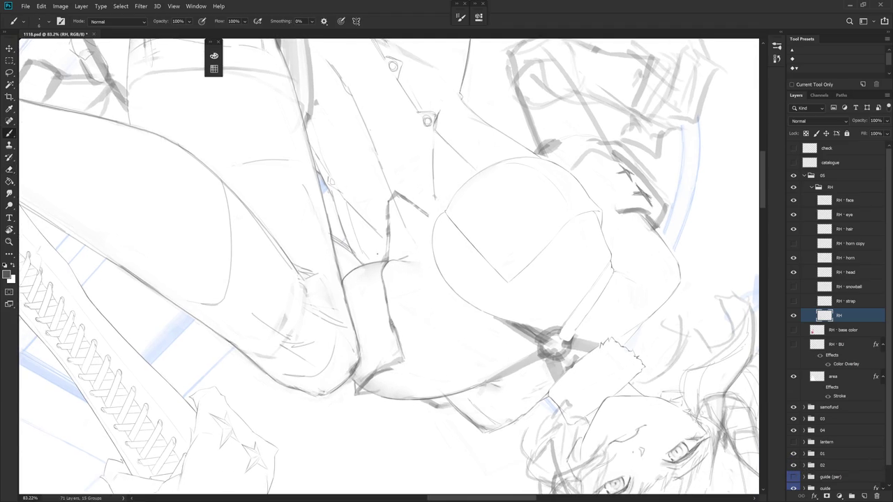
# Redraw the lapel lines and erase remaining stray marks across the shirt front
pyautogui.press('e')
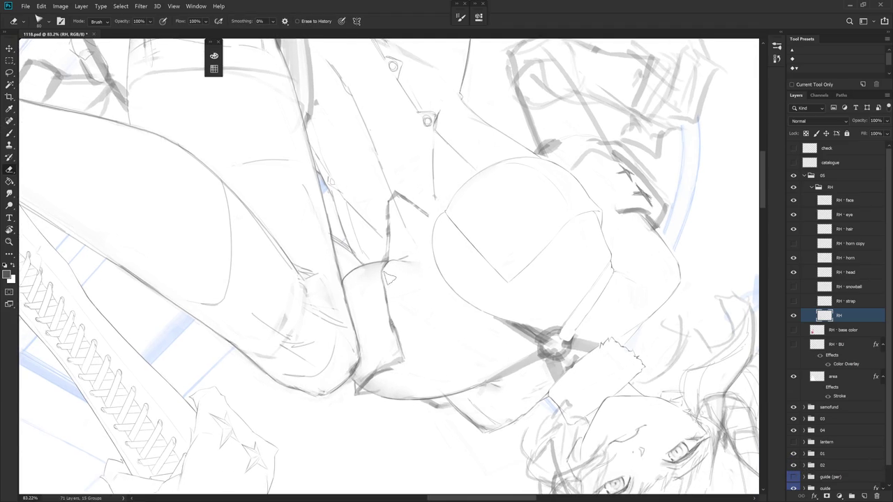
pyautogui.press('b')
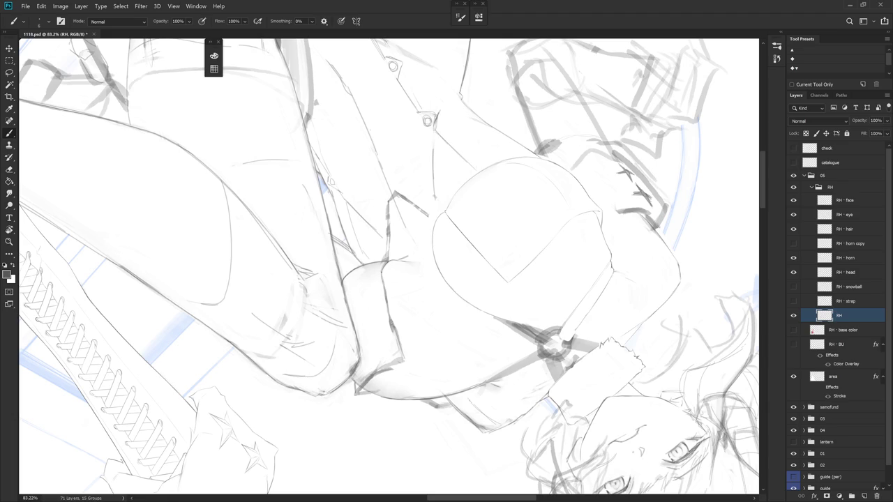
pyautogui.moveTo(489, 209); pyautogui.dragTo(349, 349)
pyautogui.moveTo(419, 279)
pyautogui.mouseDown()
pyautogui.moveTo(391, 293)
pyautogui.moveTo(441, 251)
pyautogui.mouseUp()
pyautogui.press('e')
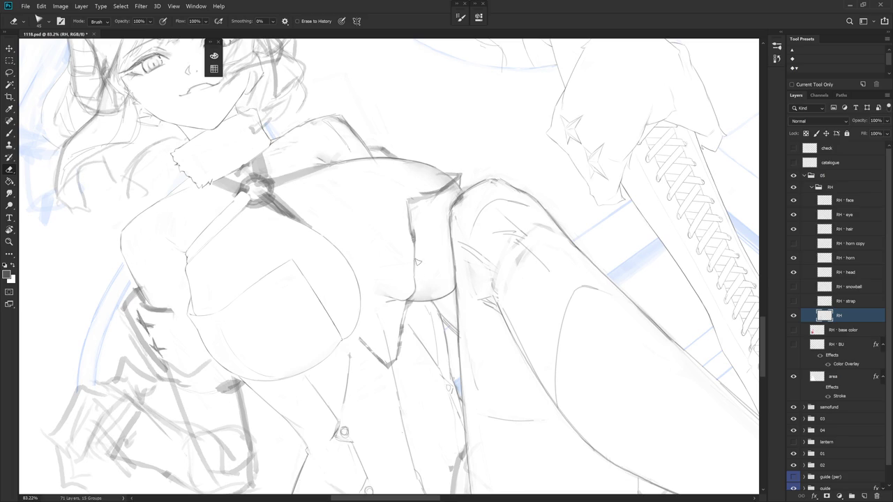
pyautogui.press('b')
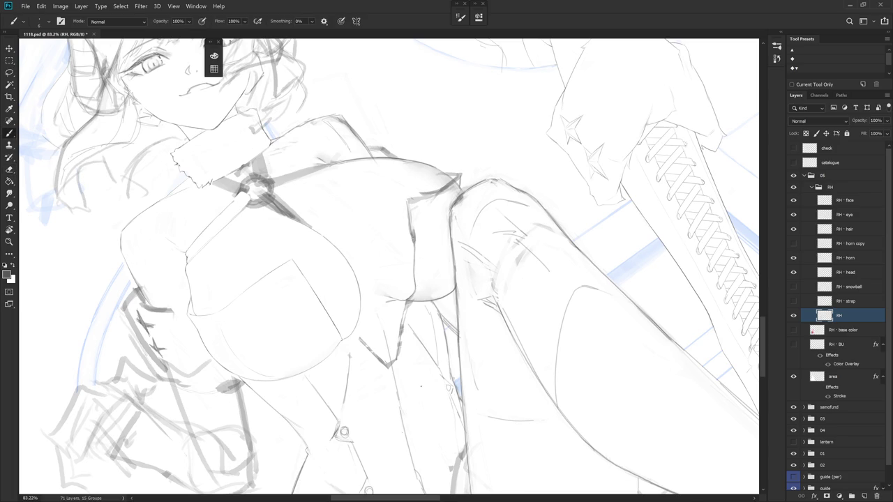
pyautogui.moveTo(421, 386); pyautogui.dragTo(421, 385)
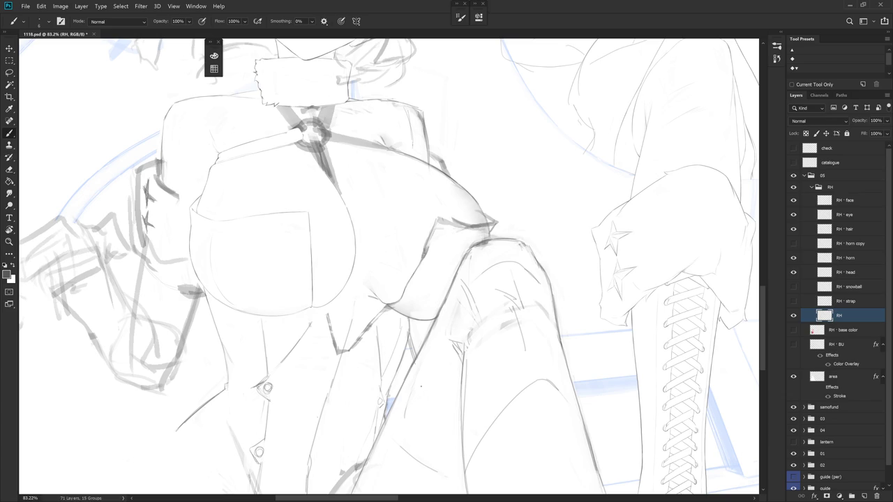
pyautogui.scroll(-3, 421, 386)
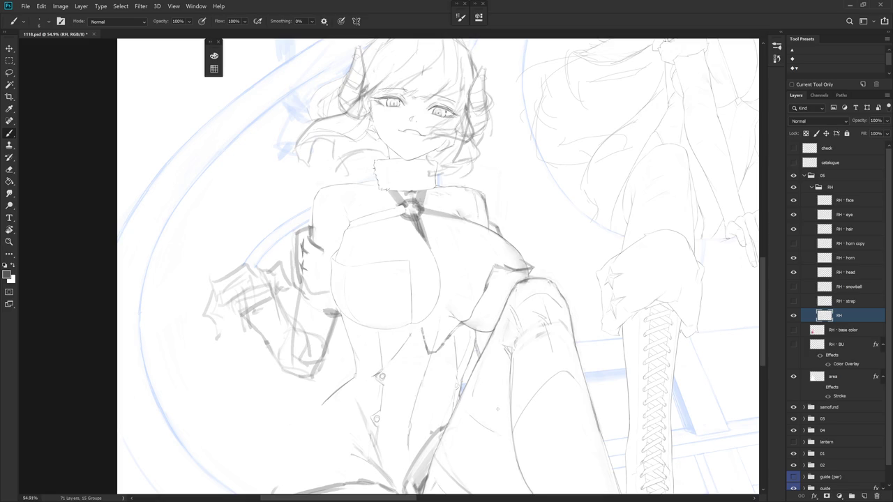
# Rotate the lasso-selected pocket top edge about -3.4° around its left corner
pyautogui.scroll(5, 389, 277)
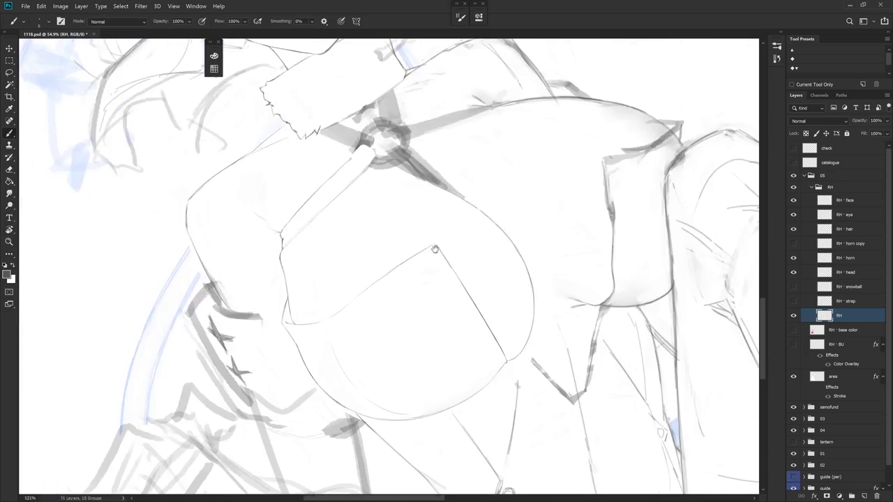
pyautogui.press('l')
pyautogui.moveTo(435, 244); pyautogui.dragTo(432, 273)
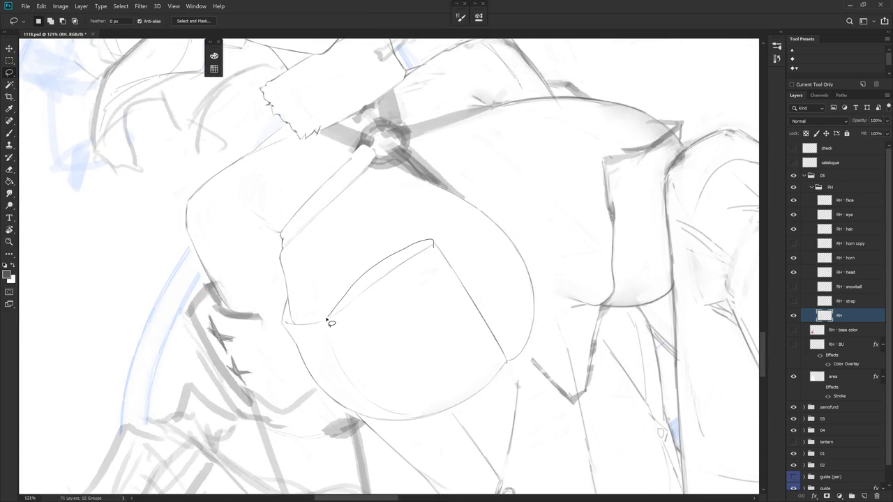
pyautogui.hotkey('ctrl', 't')
pyautogui.moveTo(424, 230); pyautogui.dragTo(323, 321)
pyautogui.moveTo(465, 259)
pyautogui.mouseDown()
pyautogui.moveTo(468, 247)
pyautogui.moveTo(435, 239)
pyautogui.mouseUp()
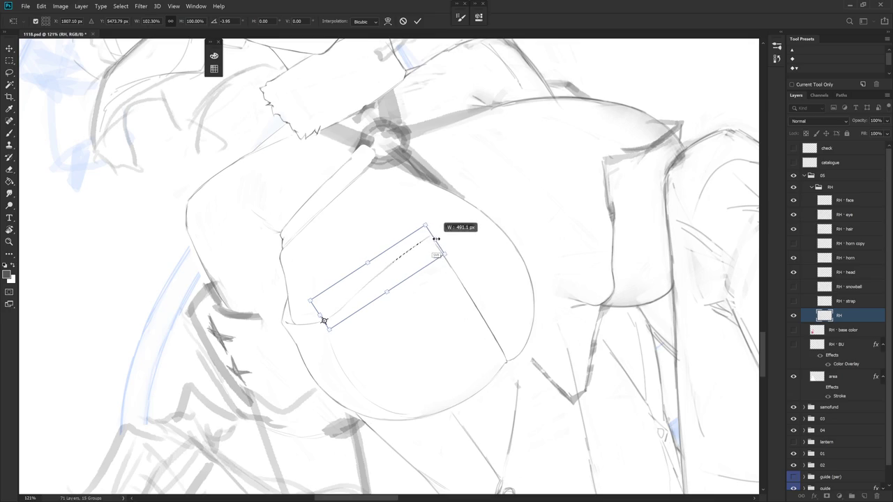
pyautogui.press('Return')
# Rotate the canvas to a new angle and return to the Brush
pyautogui.press('r')
pyautogui.moveTo(496, 309); pyautogui.dragTo(435, 233)
pyautogui.press('e')
pyautogui.press('b')
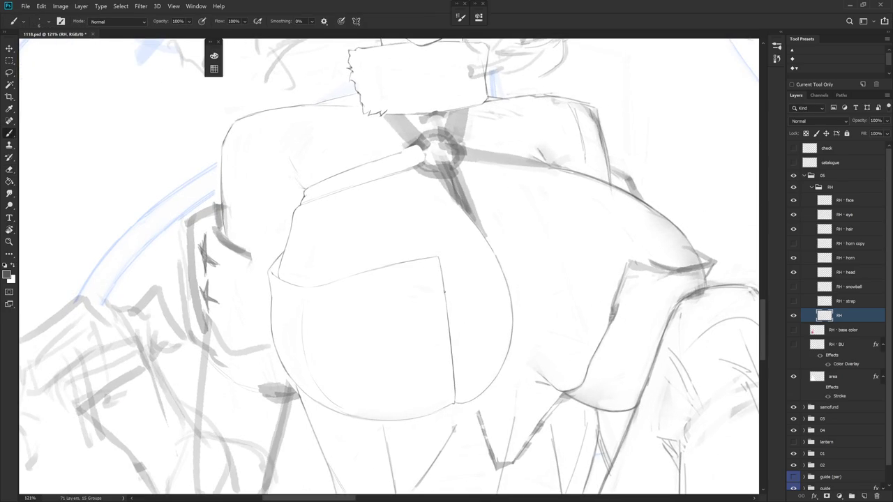
pyautogui.scroll(-3, 469, 278)
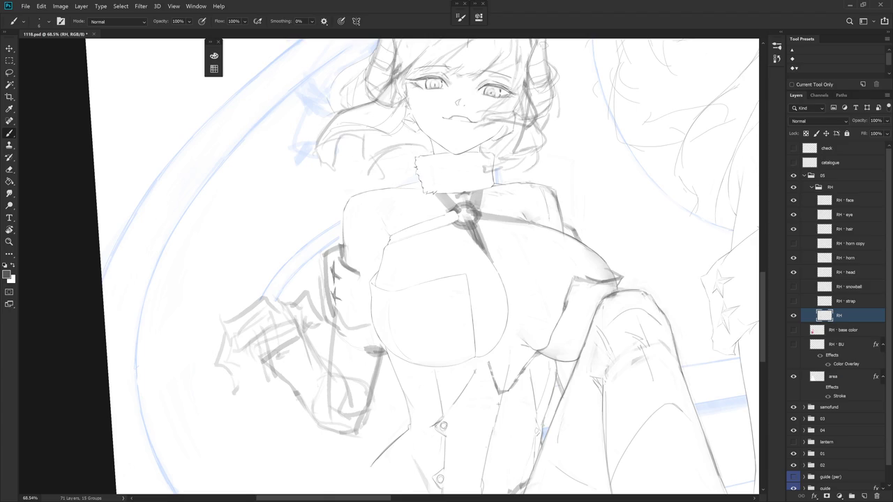
# Check the RH · strap layer, then warp the pocket's right edge stroke into a gentle curve
pyautogui.click(794, 301)
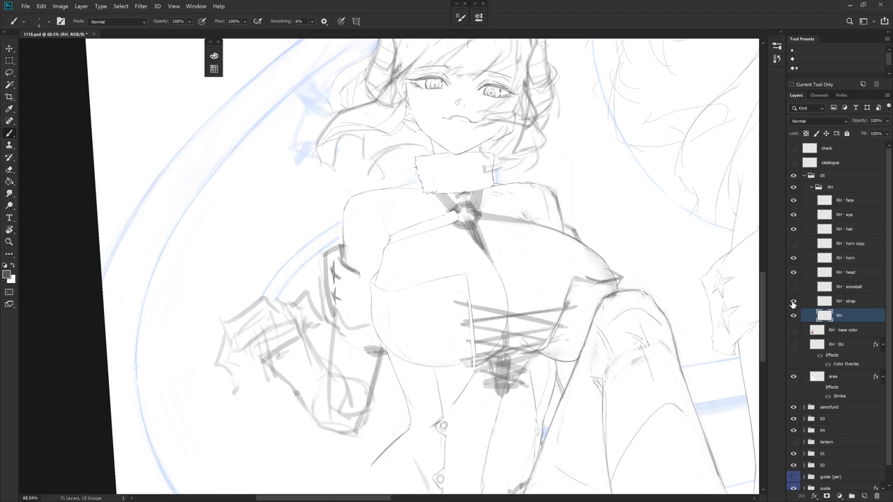
pyautogui.click(793, 301)
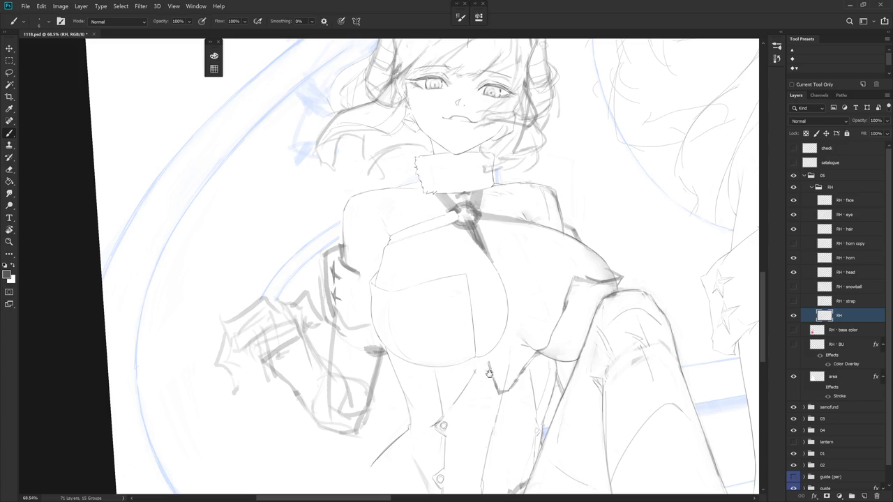
pyautogui.scroll(2, 489, 300)
pyautogui.press('e')
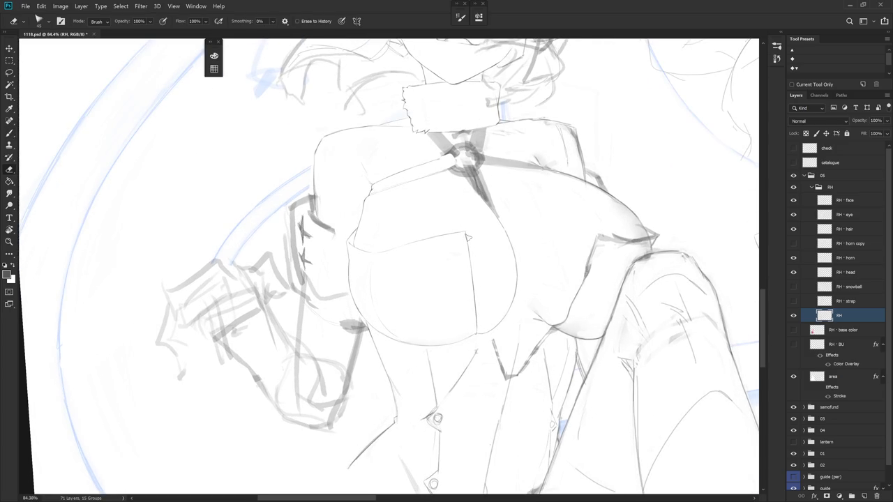
pyautogui.press('l')
pyautogui.moveTo(467, 236); pyautogui.dragTo(488, 274)
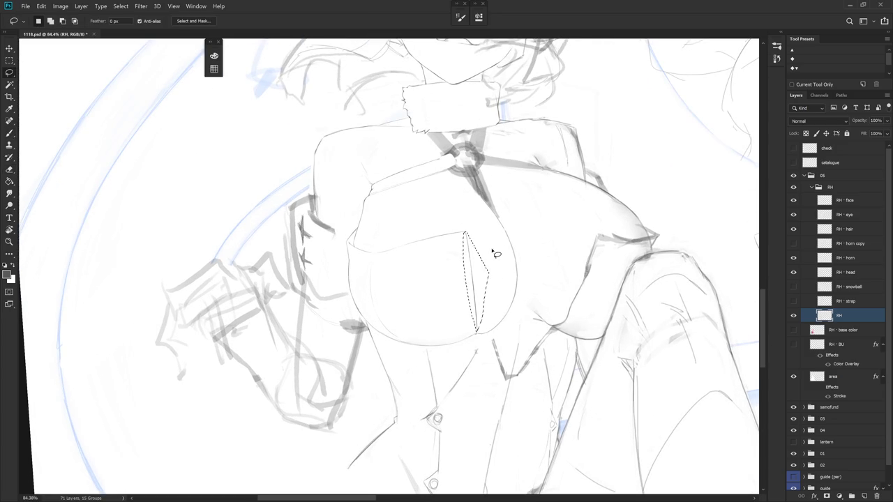
pyautogui.hotkey('ctrl', 't')
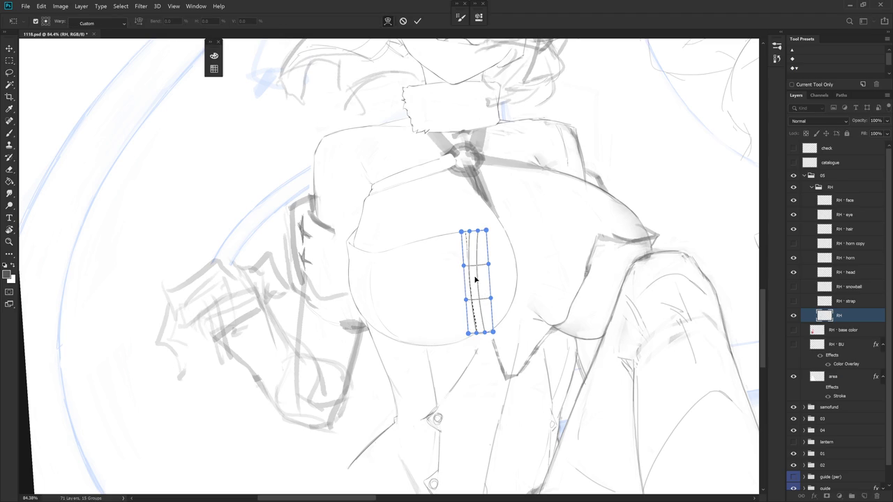
pyautogui.press('Return')
pyautogui.hotkey('ctrl', 'd')
pyautogui.press('b')
pyautogui.scroll(-1, 516, 293)
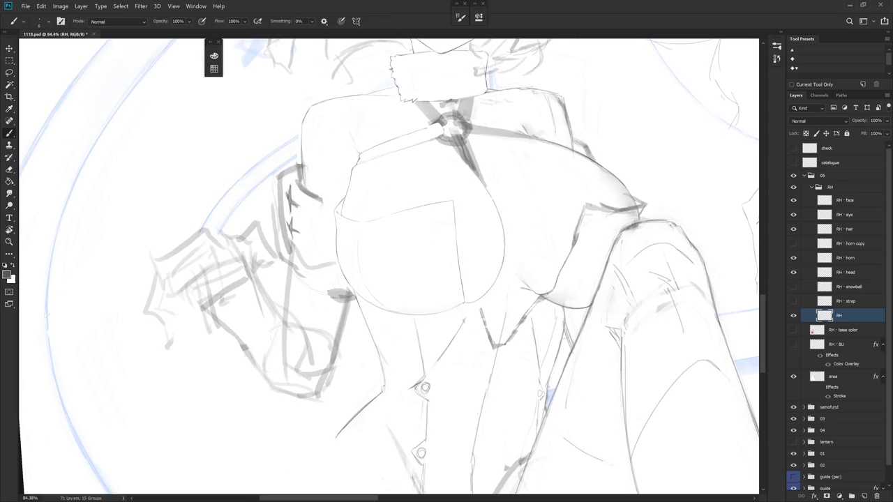
# Undo the last stroke and redraw the pocket's right edge as one line
pyautogui.scroll(2, 464, 209)
pyautogui.press('e')
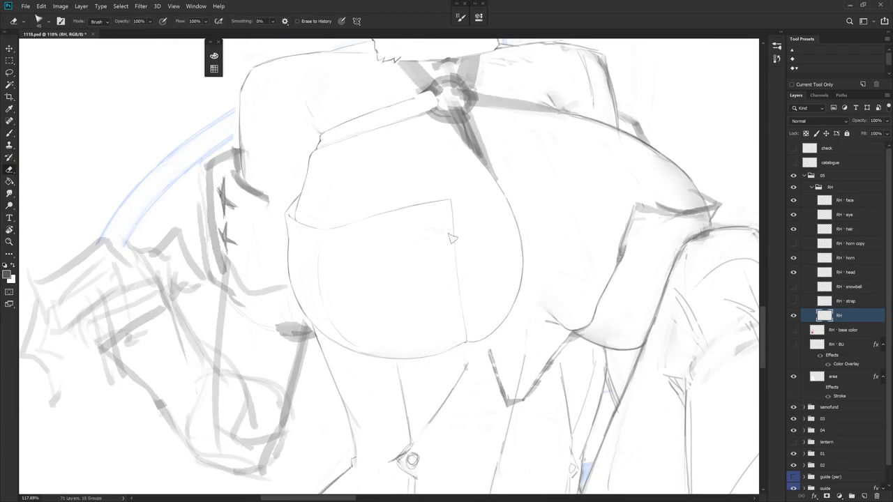
pyautogui.press('b')
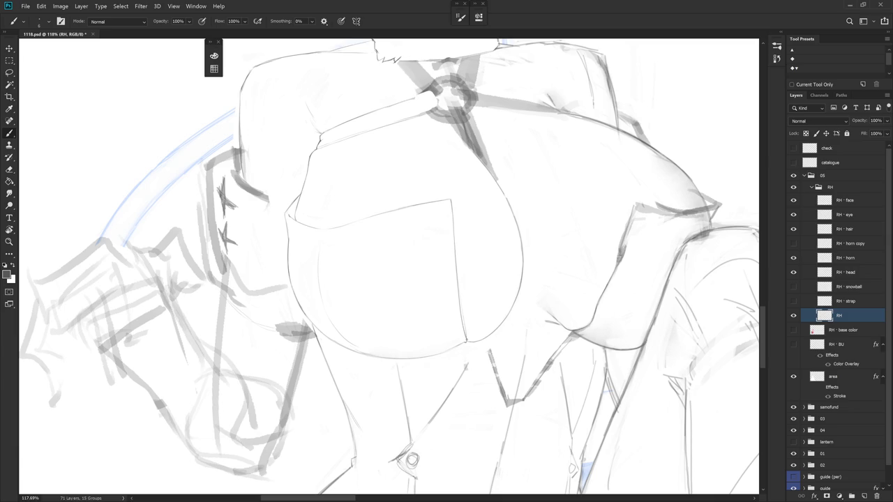
pyautogui.hotkey('ctrl', 'z')
pyautogui.moveTo(455, 269); pyautogui.dragTo(459, 305)
# Lasso and delete the doubled stroke along the pocket edge, then deselect
pyautogui.press('l')
pyautogui.moveTo(453, 200); pyautogui.dragTo(470, 342)
pyautogui.press('Delete')
pyautogui.hotkey('ctrl', 'd')
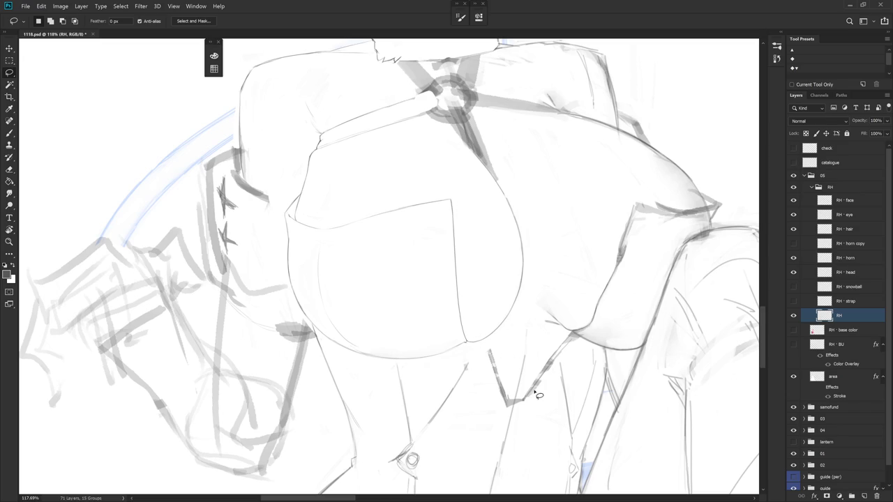
# Rotate the view toward the chest and darken the chest outline curve
pyautogui.scroll(-3, 496, 419)
pyautogui.press('b')
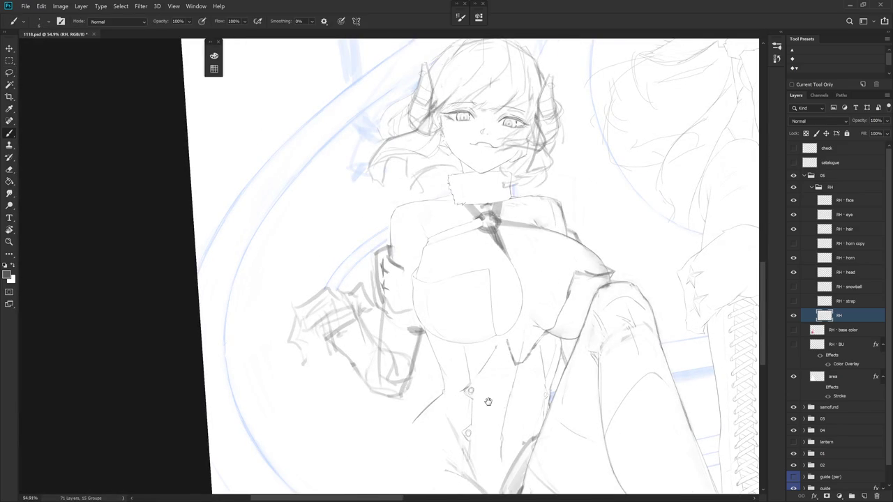
pyautogui.press('r')
pyautogui.moveTo(488, 401); pyautogui.dragTo(393, 249)
pyautogui.scroll(5, 392, 249)
pyautogui.press('e')
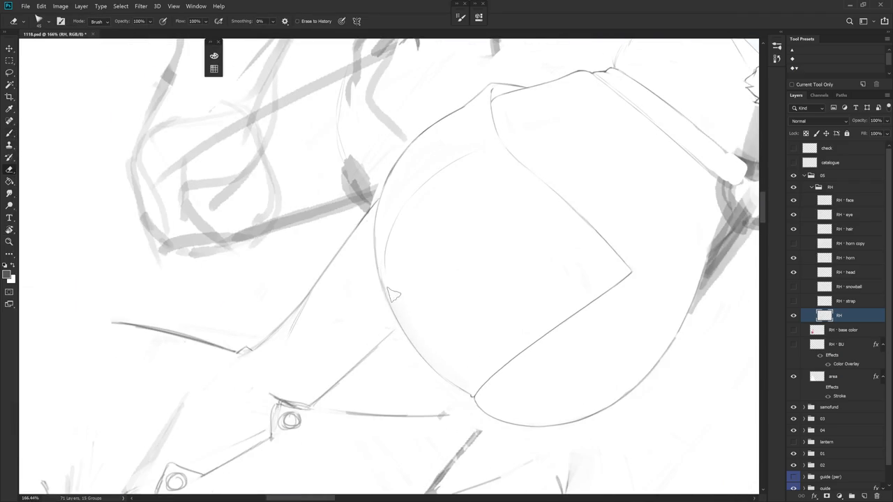
pyautogui.press('b')
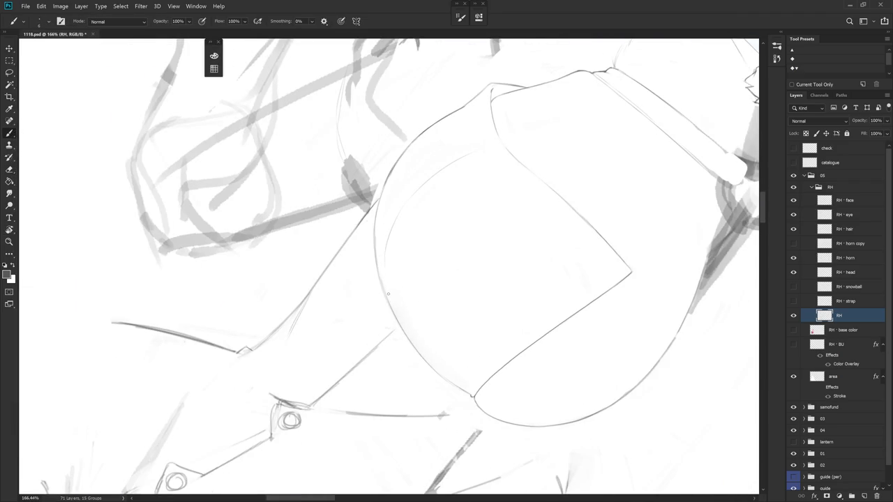
pyautogui.moveTo(385, 280); pyautogui.dragTo(385, 258)
# Line up the chest curve and select along its left edge, then zoom out to the whole figure
pyautogui.moveTo(392, 305); pyautogui.dragTo(411, 241)
pyautogui.press('e')
pyautogui.press('b')
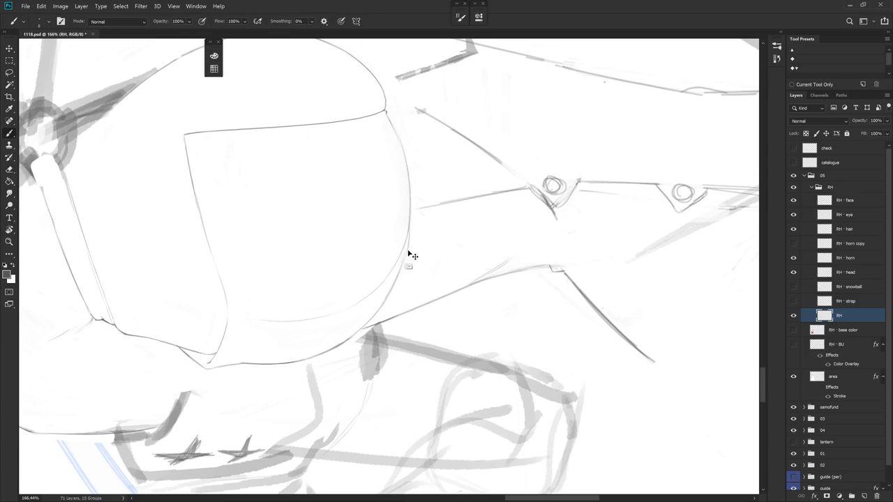
pyautogui.moveTo(386, 294)
pyautogui.mouseDown()
pyautogui.moveTo(391, 265)
pyautogui.moveTo(401, 274)
pyautogui.mouseUp()
pyautogui.press('l')
pyautogui.moveTo(369, 137)
pyautogui.mouseDown()
pyautogui.moveTo(359, 217)
pyautogui.moveTo(391, 293)
pyautogui.moveTo(376, 228)
pyautogui.moveTo(405, 144)
pyautogui.moveTo(401, 151)
pyautogui.mouseUp()
pyautogui.press('b')
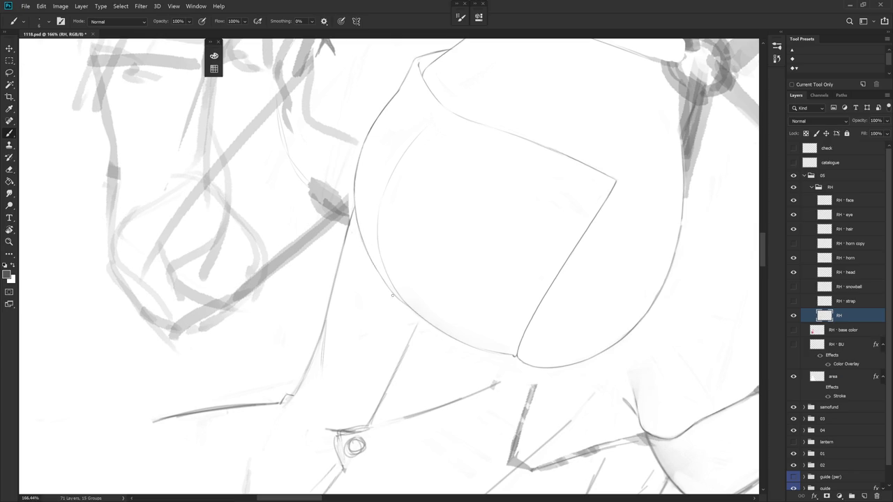
pyautogui.hotkey('ctrl', '-')
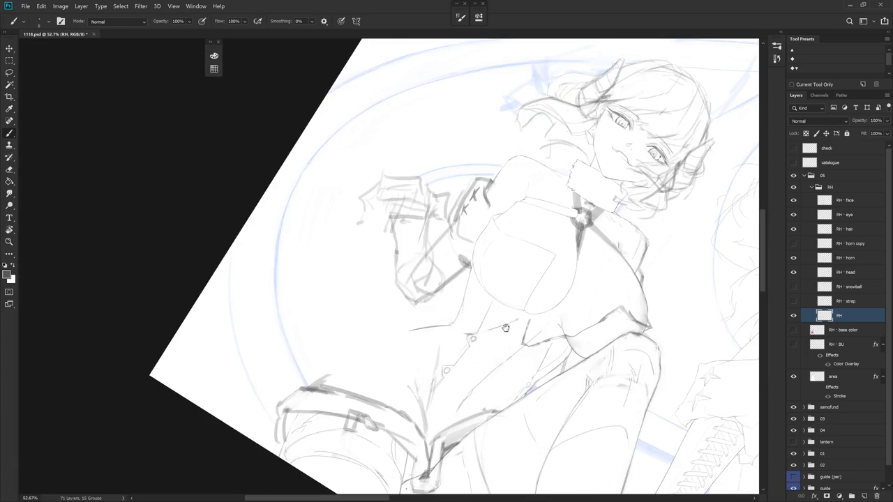
# Redraw the small sleeve-to-chest connecting line at a tilted view and drop the stray selection
pyautogui.press('Escape')
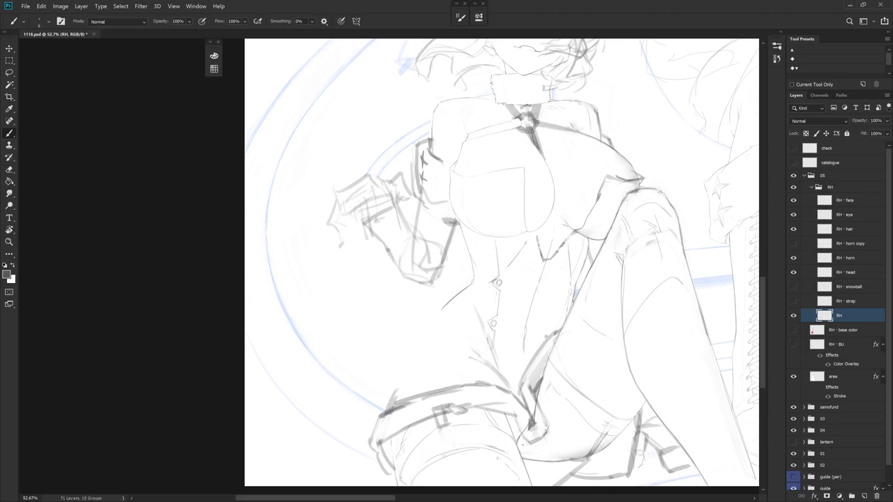
pyautogui.press('r')
pyautogui.moveTo(489, 314)
pyautogui.mouseDown()
pyautogui.moveTo(477, 405)
pyautogui.moveTo(425, 303)
pyautogui.moveTo(439, 347)
pyautogui.moveTo(439, 315)
pyautogui.mouseUp()
pyautogui.press('b')
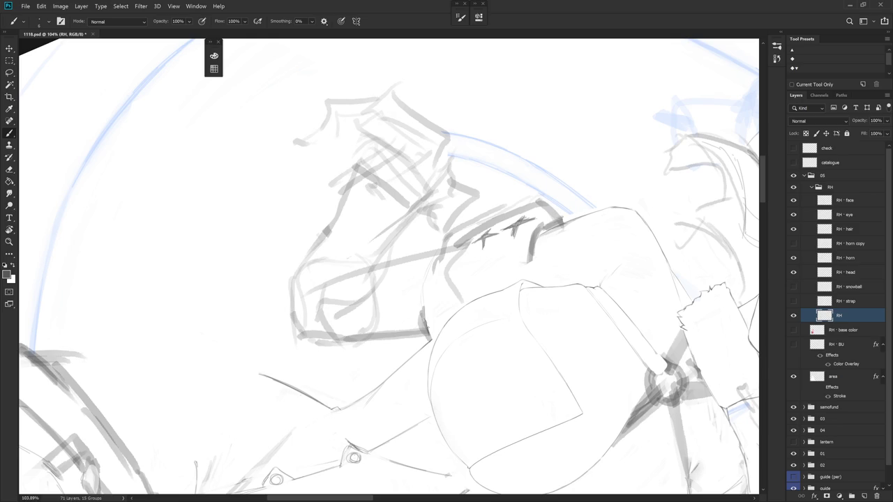
pyautogui.moveTo(429, 326)
pyautogui.mouseDown()
pyautogui.moveTo(469, 308)
pyautogui.moveTo(503, 328)
pyautogui.mouseUp()
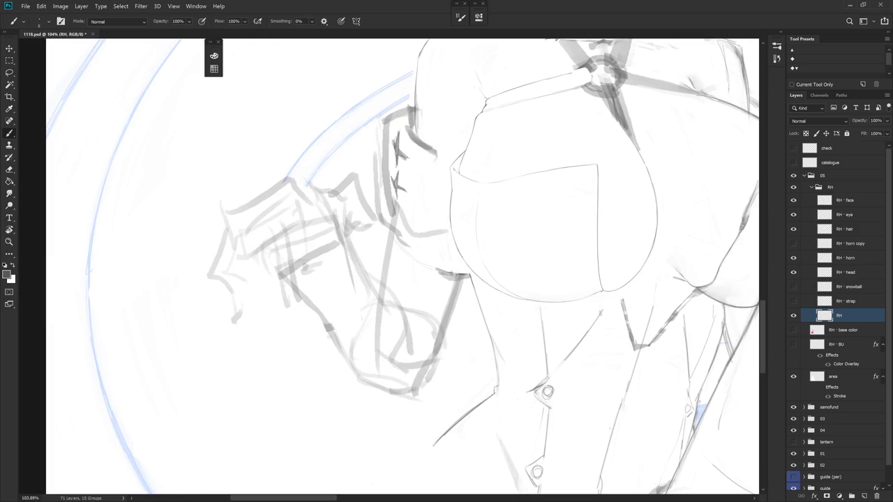
pyautogui.press('e')
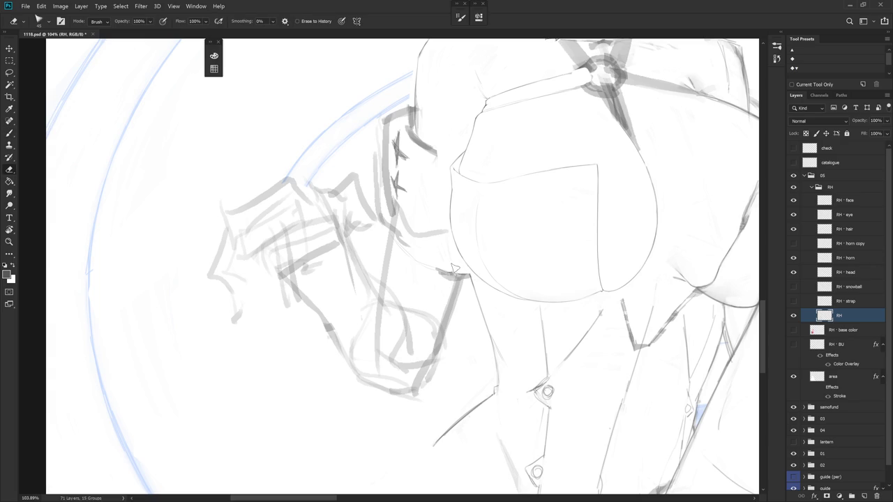
pyautogui.press('b')
pyautogui.press('e')
pyautogui.press('b')
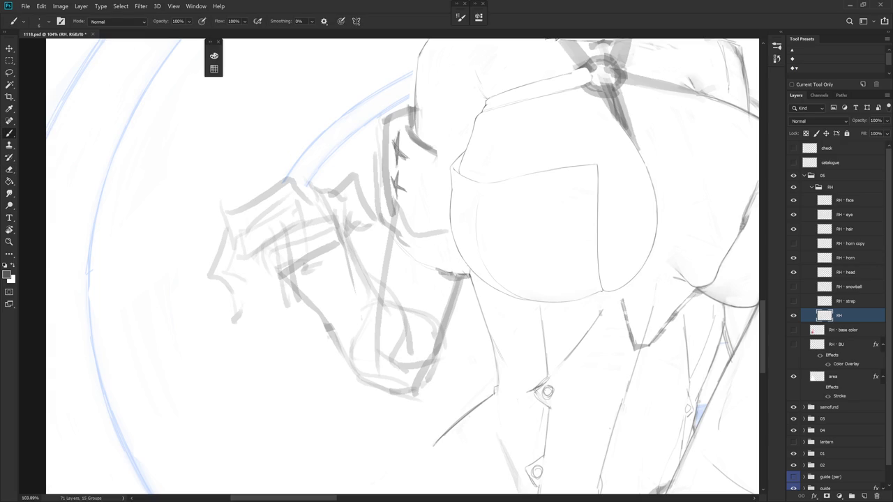
pyautogui.press('l')
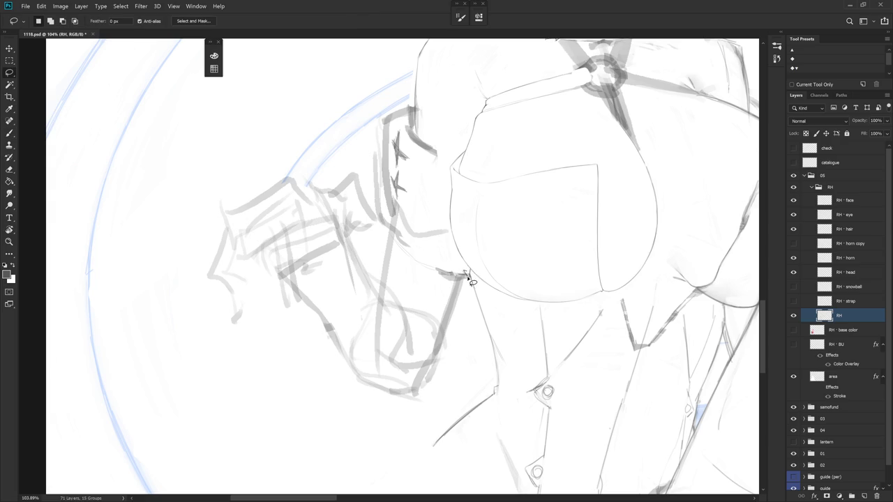
pyautogui.click(470, 266)
pyautogui.moveTo(509, 318); pyautogui.dragTo(475, 289)
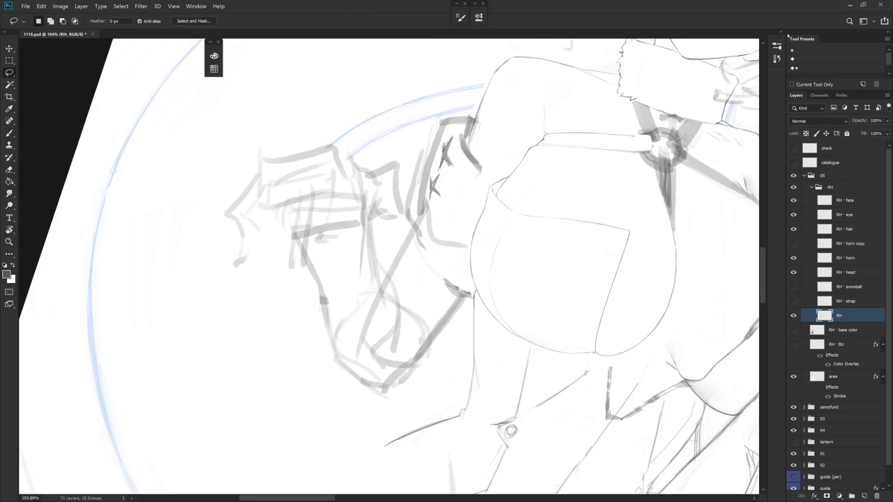
# Step back through History past recent brush and eraser states to the Deselect entry
pyautogui.moveTo(782, 35); pyautogui.dragTo(793, 42)
pyautogui.click(776, 58)
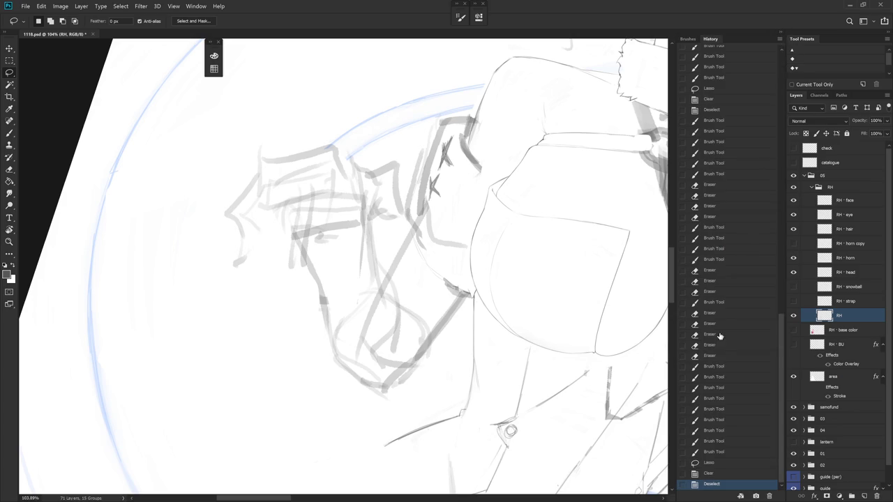
pyautogui.click(712, 451)
pyautogui.click(715, 324)
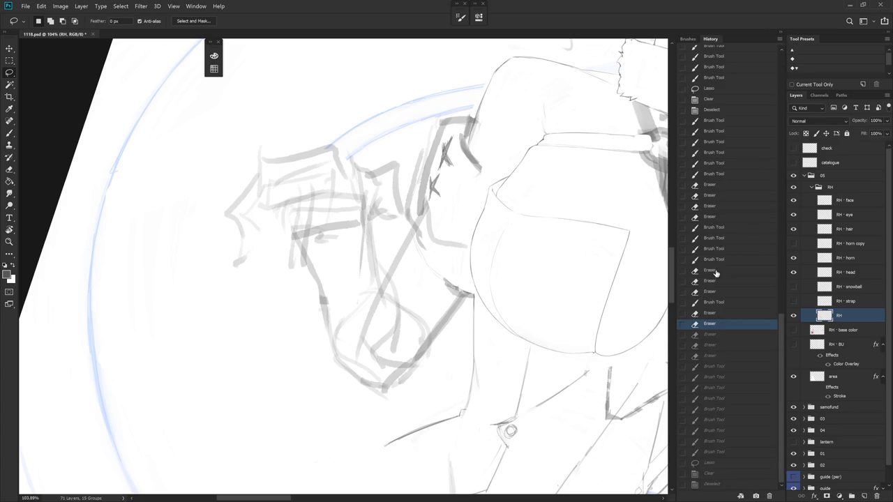
pyautogui.click(714, 230)
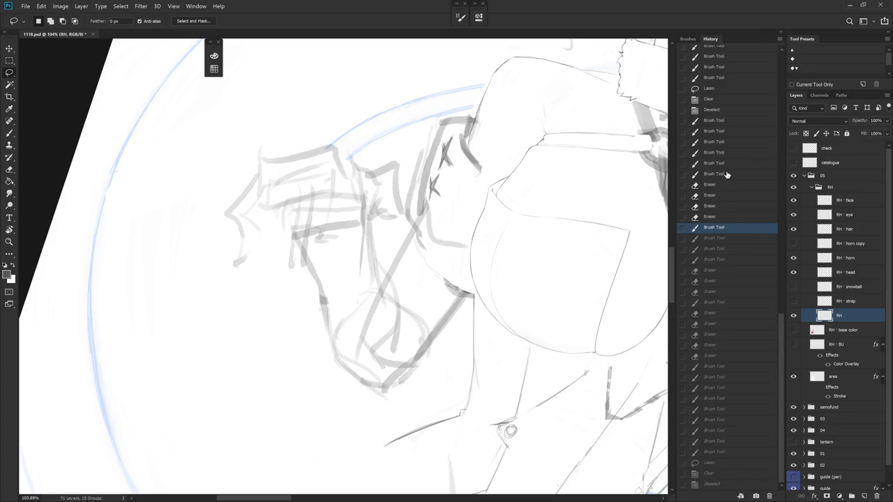
pyautogui.click(723, 176)
pyautogui.click(724, 112)
pyautogui.press('r')
pyautogui.moveTo(628, 153); pyautogui.dragTo(548, 276)
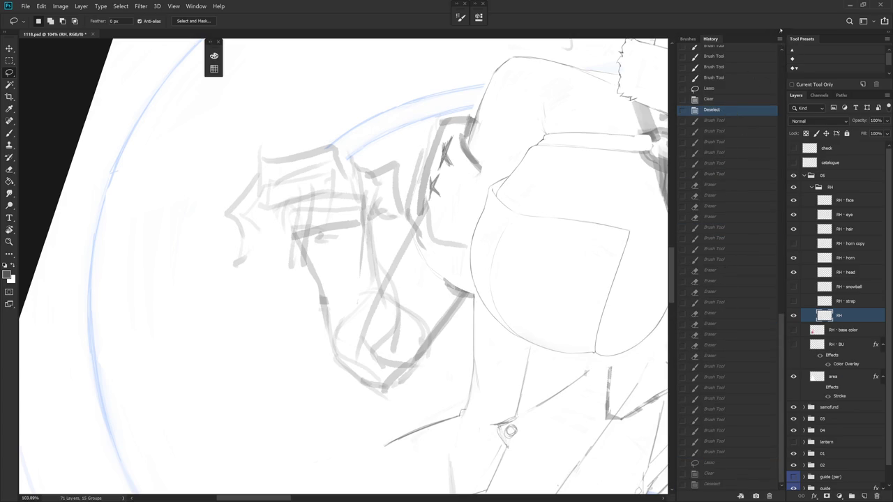
pyautogui.press('e')
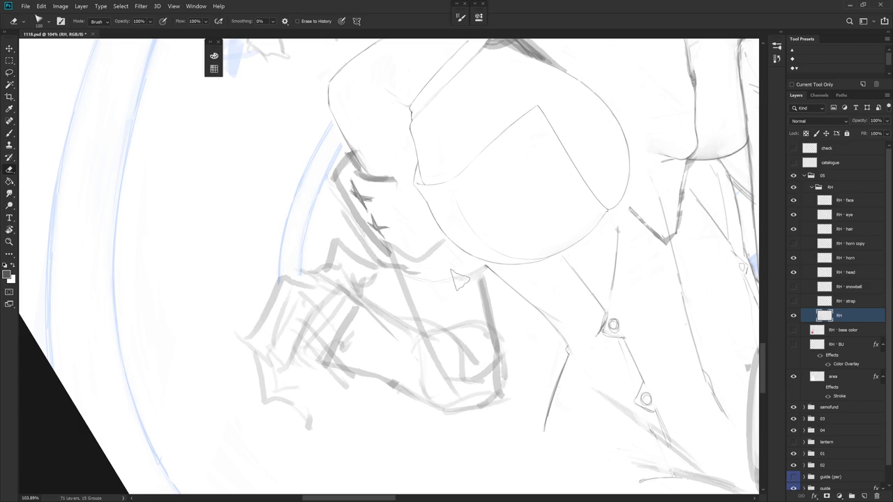
# Add a short dark stroke near the sleeve and a near-vertical line below it
pyautogui.press('b')
pyautogui.moveTo(480, 266)
pyautogui.mouseDown()
pyautogui.moveTo(472, 275)
pyautogui.moveTo(542, 291)
pyautogui.mouseUp()
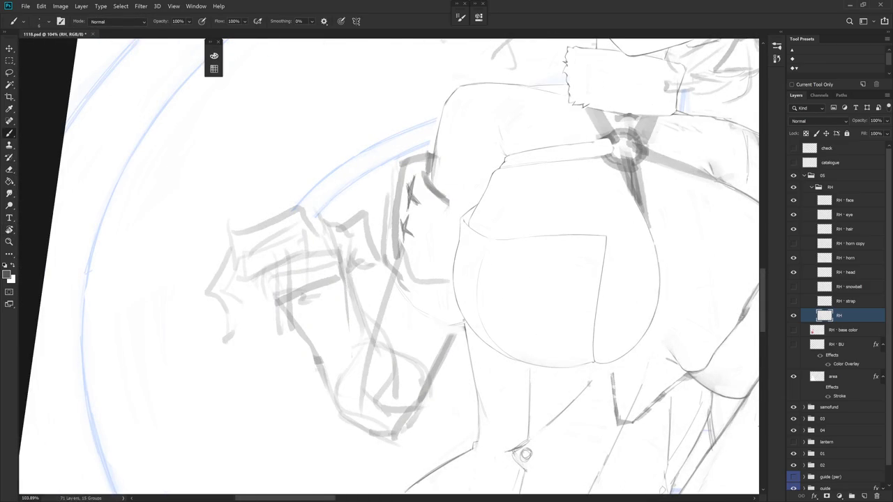
pyautogui.press('l')
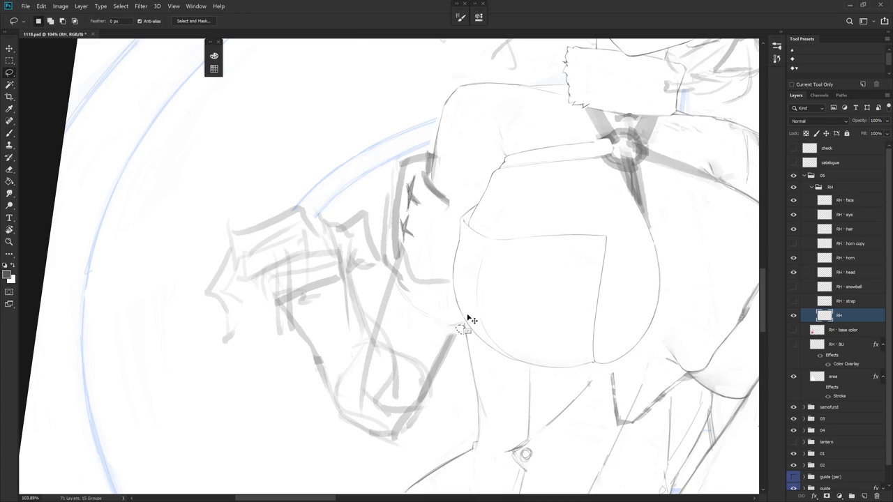
pyautogui.moveTo(491, 340); pyautogui.dragTo(515, 356)
pyautogui.press('e')
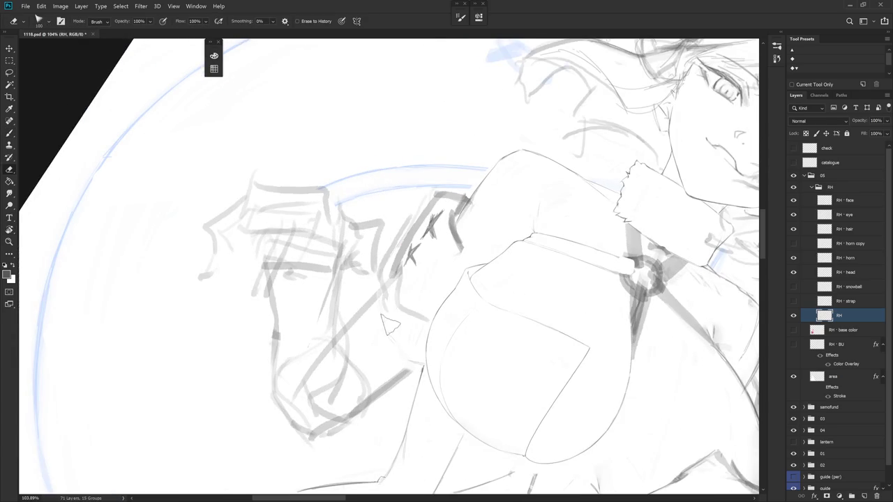
pyautogui.press('b')
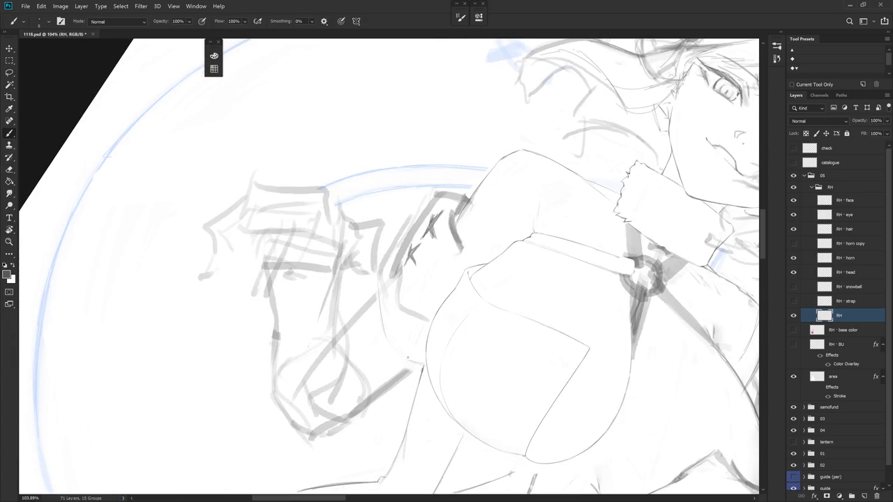
pyautogui.moveTo(377, 302); pyautogui.dragTo(381, 332)
# Erase stray lines with the view straightened and draw a short line on the jacket sleeve
pyautogui.scroll(-2, 438, 331)
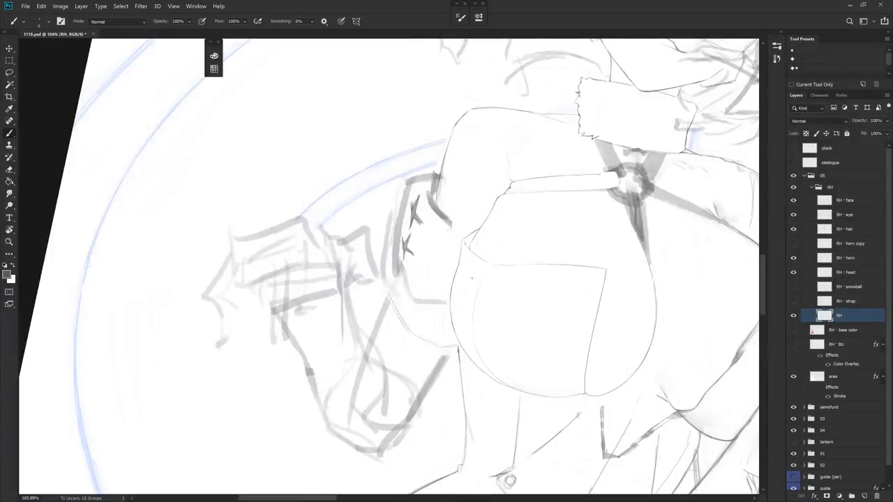
pyautogui.scroll(-3, 490, 409)
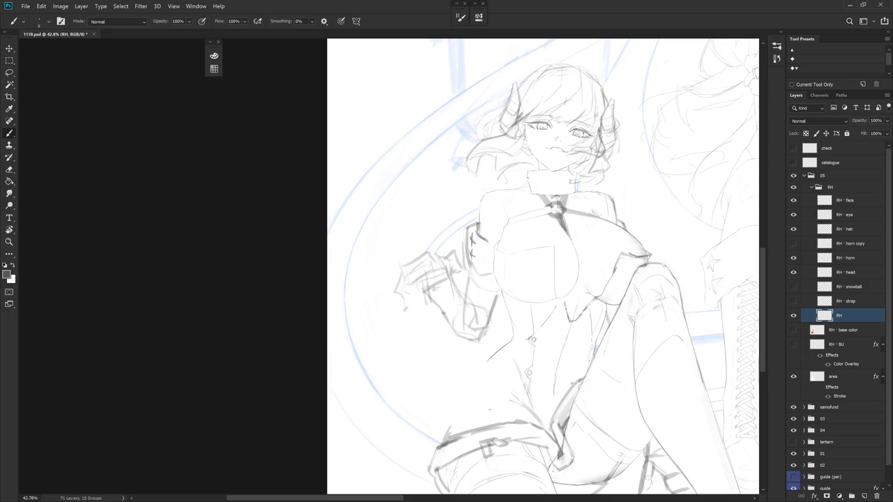
pyautogui.scroll(3, 490, 410)
pyautogui.press('e')
pyautogui.moveTo(391, 279); pyautogui.dragTo(467, 197)
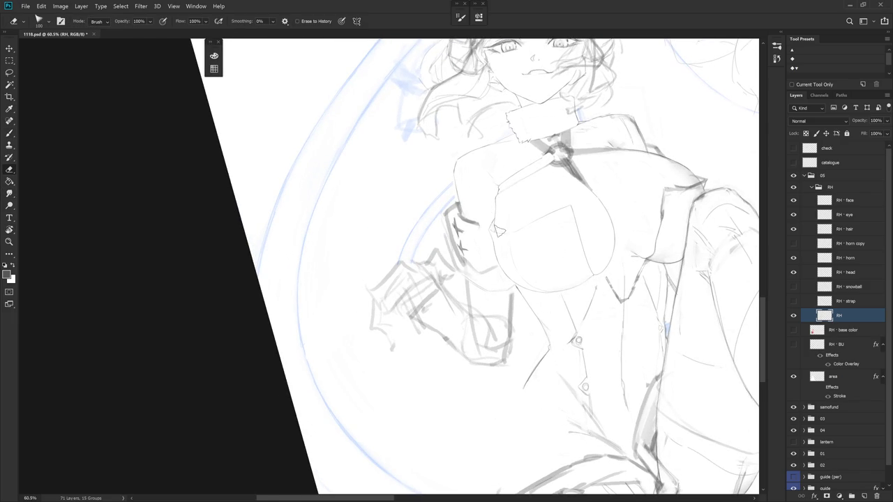
pyautogui.press('Escape')
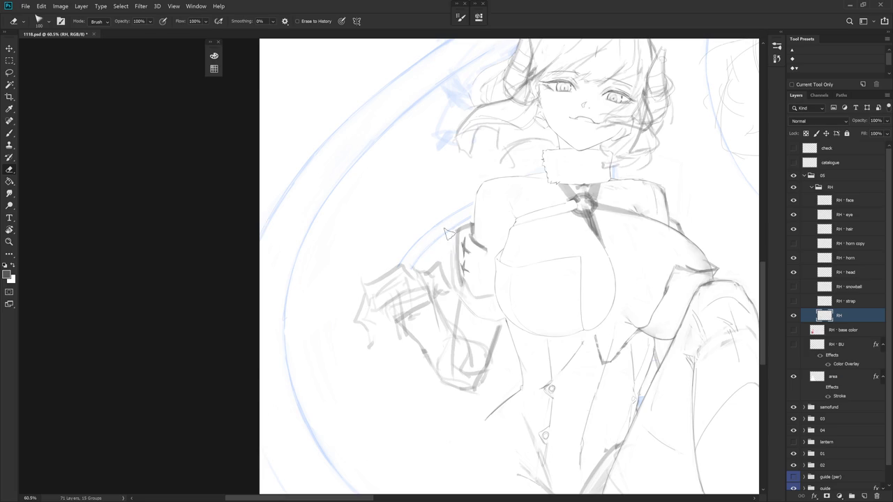
pyautogui.press('b')
pyautogui.moveTo(454, 244); pyautogui.dragTo(457, 269)
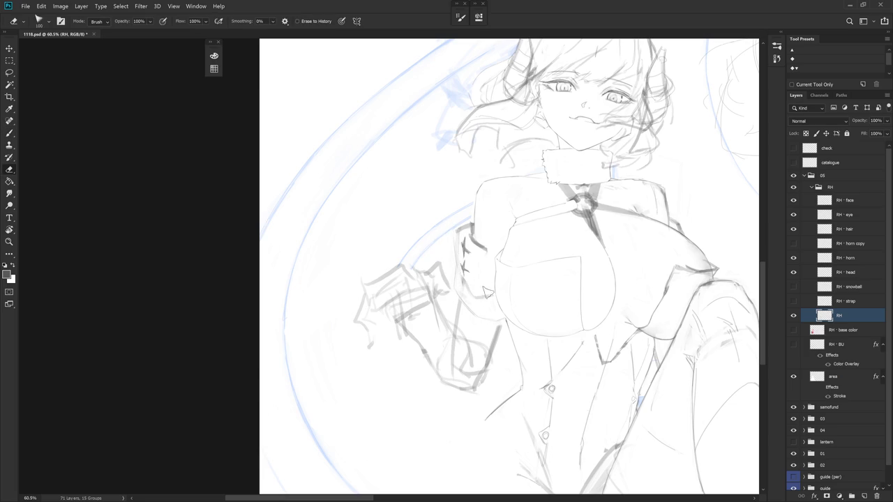
# Loop a selection around the lines by the sleeve and smudge them
pyautogui.press('l')
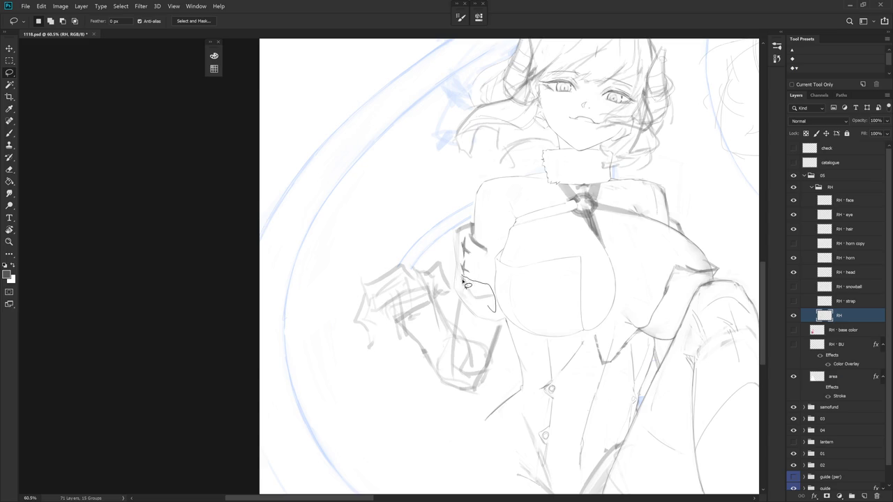
pyautogui.moveTo(474, 285); pyautogui.dragTo(483, 285)
pyautogui.press('r')
pyautogui.hotkey('shift', 'r')
pyautogui.hotkey('shift', 'r')
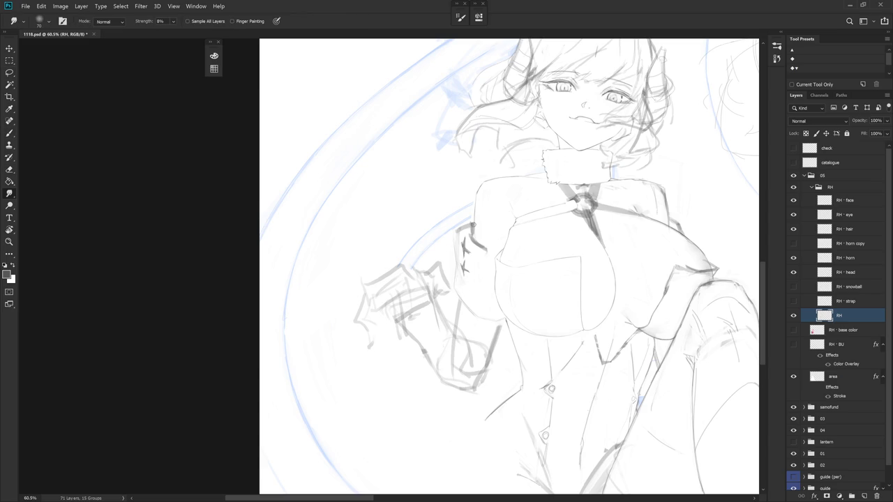
pyautogui.press('r')
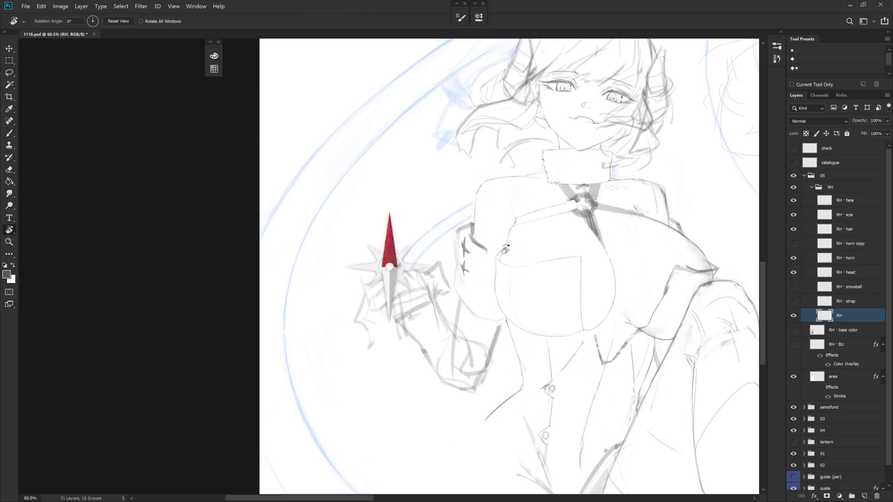
pyautogui.moveTo(528, 222); pyautogui.dragTo(484, 149)
# Lasso the small star marks near the cuff and lift them onto a new Layer 1
pyautogui.press('l')
pyautogui.moveTo(441, 200)
pyautogui.mouseDown()
pyautogui.moveTo(449, 186)
pyautogui.moveTo(475, 236)
pyautogui.mouseUp()
pyautogui.press('r')
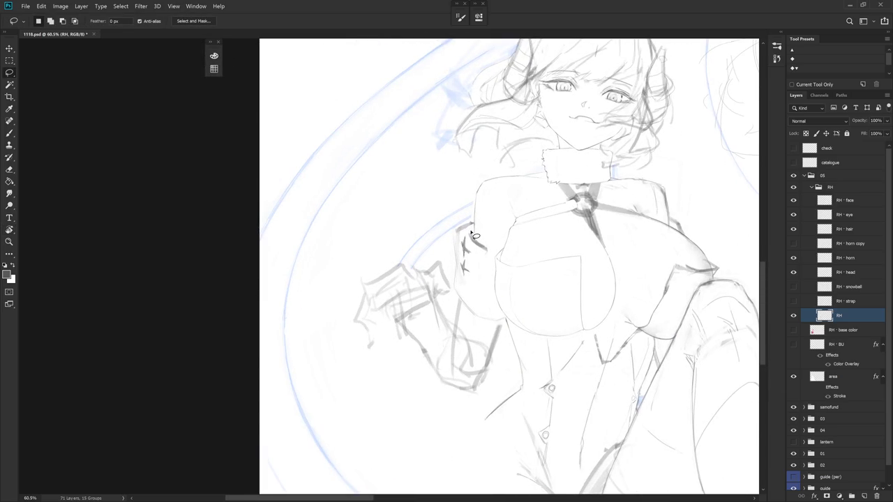
pyautogui.moveTo(475, 236); pyautogui.dragTo(464, 277)
pyautogui.moveTo(464, 277); pyautogui.dragTo(480, 274)
pyautogui.hotkey('ctrl', 'j')
# Rename Layer 1 to 'star', hide it, and return to the RH layer
pyautogui.doubleClick(845, 316)
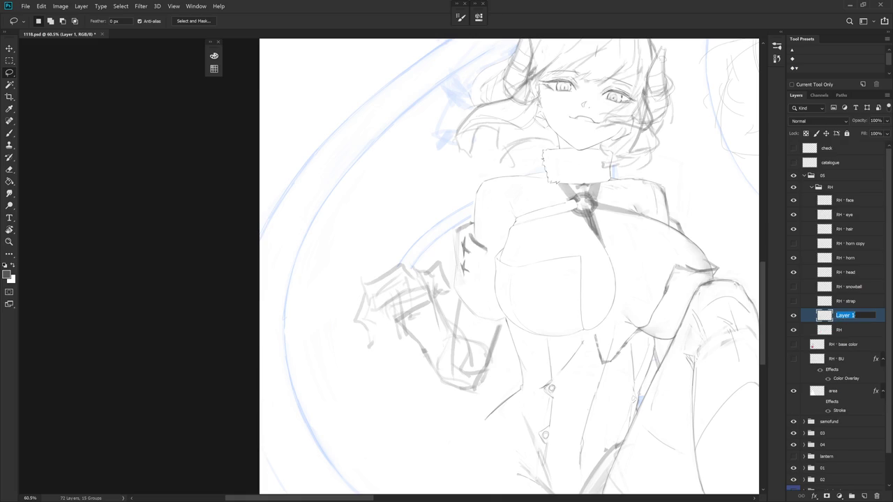
pyautogui.write('star')
pyautogui.press('Return')
pyautogui.click(794, 316)
pyautogui.click(844, 330)
# Rotate the canvas about -46° and touch up the sleeve lines with eraser and brush
pyautogui.press('r')
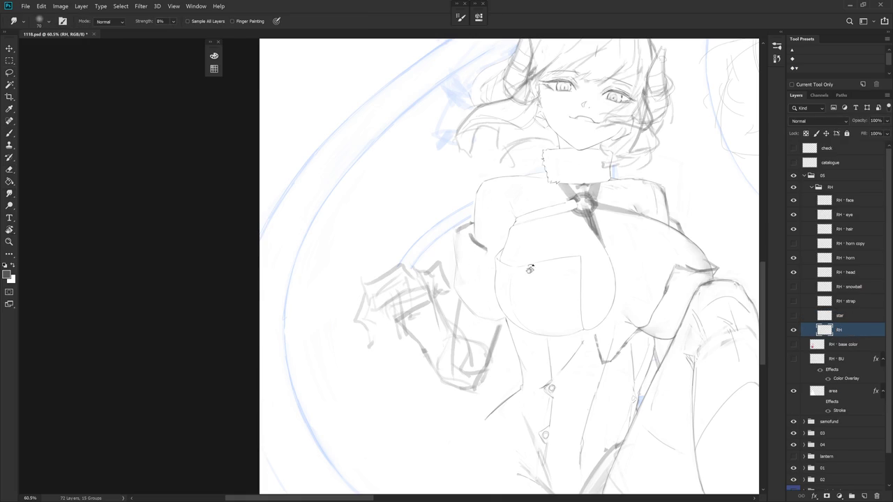
pyautogui.moveTo(458, 234); pyautogui.dragTo(454, 227)
pyautogui.press('e')
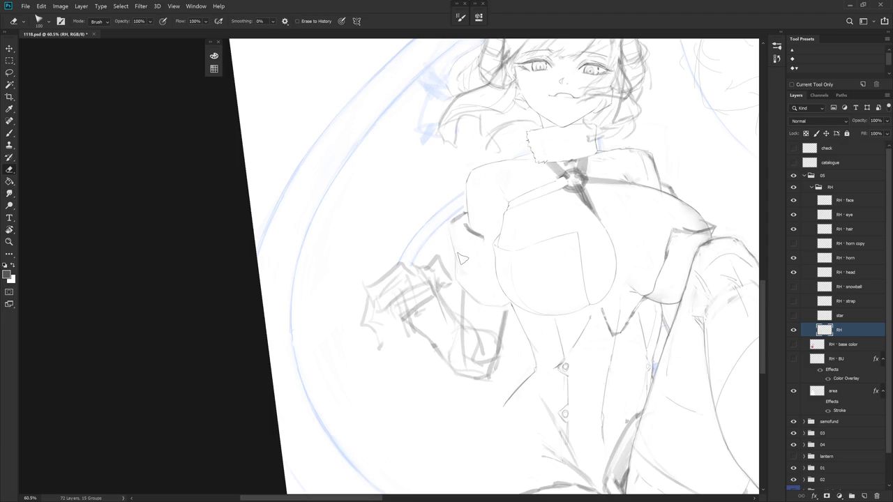
pyautogui.press('r')
pyautogui.moveTo(478, 267)
pyautogui.mouseDown()
pyautogui.moveTo(519, 183)
pyautogui.moveTo(401, 200)
pyautogui.moveTo(423, 204)
pyautogui.mouseUp()
pyautogui.press('b')
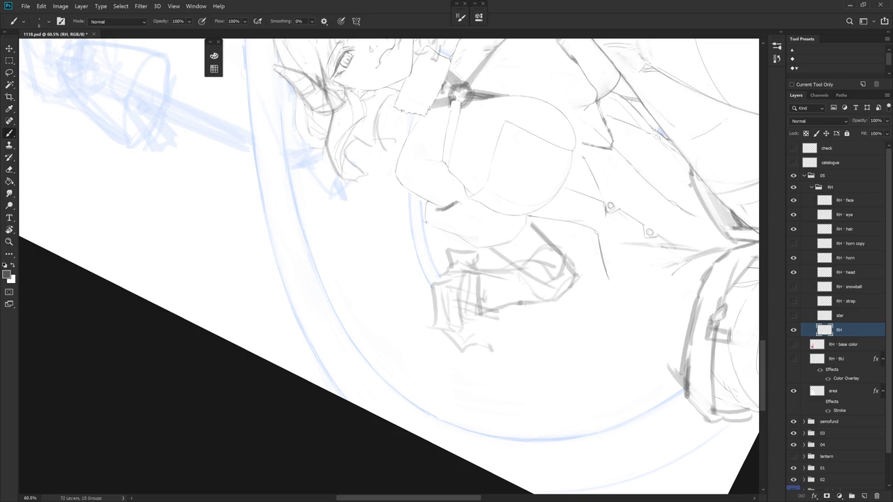
pyautogui.press('Escape')
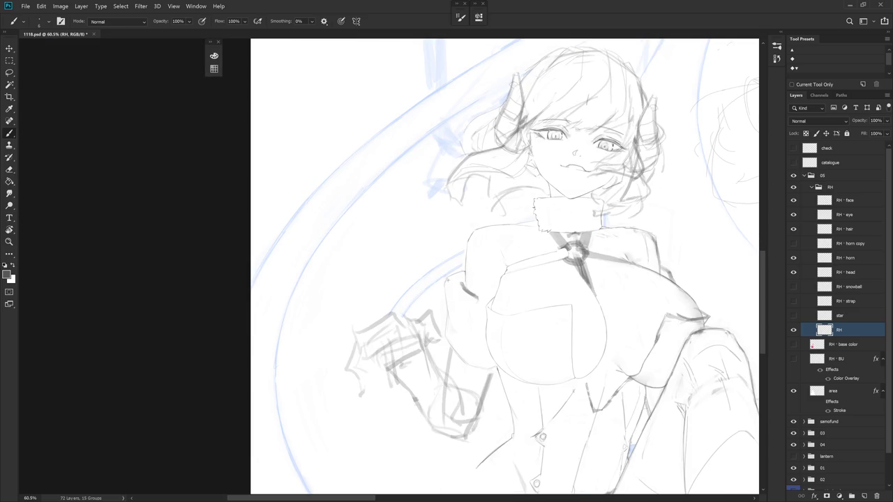
# Redraw the shoulder outline beside the collar, alternating eraser and brush at new angles
pyautogui.scroll(3, 505, 319)
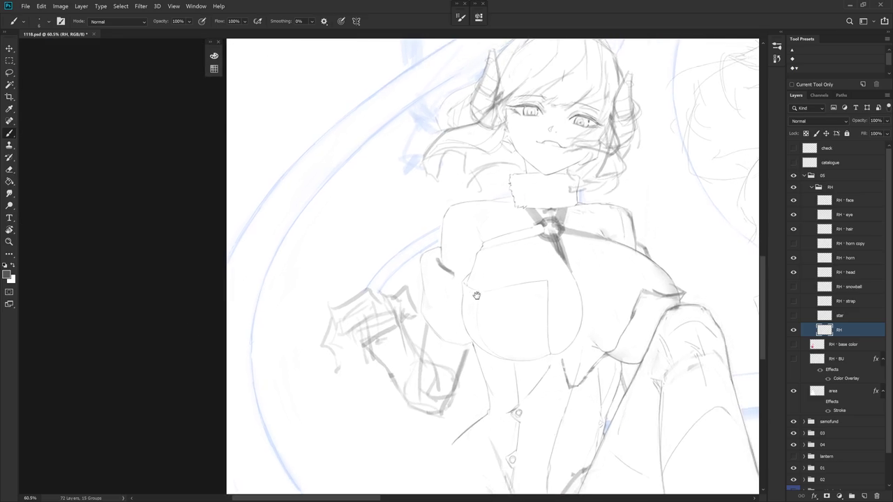
pyautogui.moveTo(475, 293); pyautogui.dragTo(427, 237)
pyautogui.press('e')
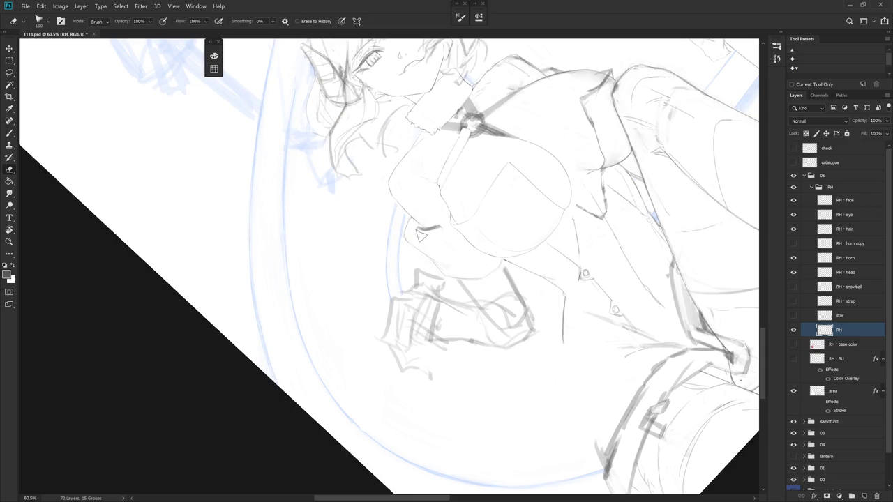
pyautogui.moveTo(451, 238); pyautogui.dragTo(433, 209)
pyautogui.press('l')
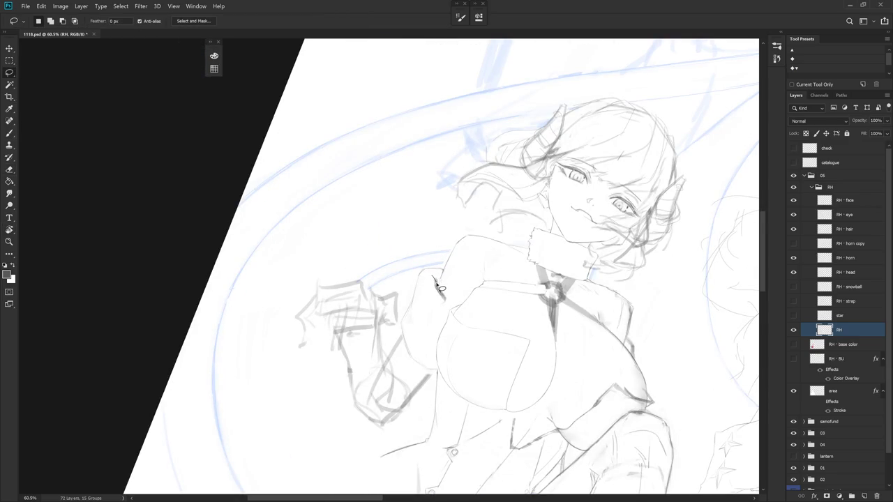
pyautogui.press('b')
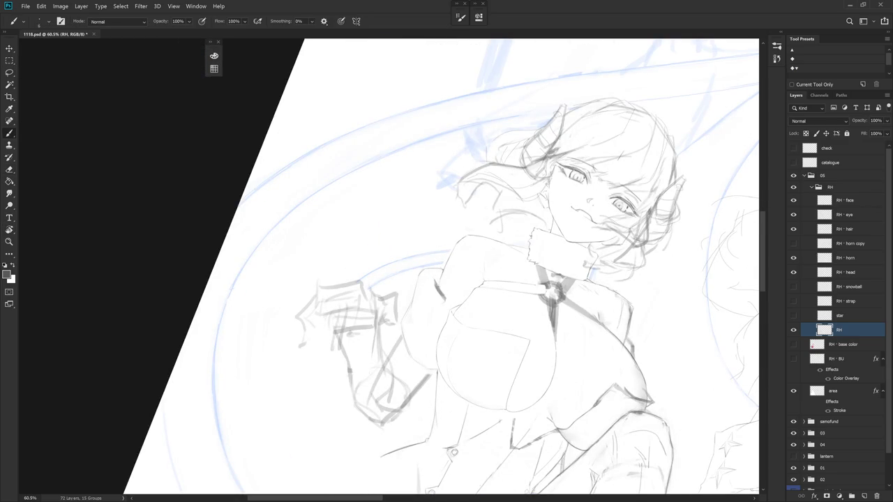
pyautogui.moveTo(434, 299); pyautogui.dragTo(419, 230)
pyautogui.press('e')
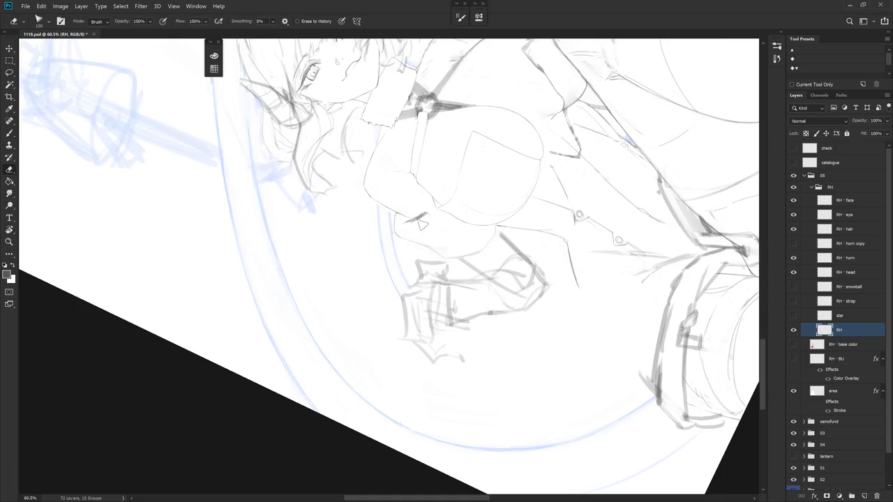
pyautogui.moveTo(425, 222)
pyautogui.mouseDown()
pyautogui.moveTo(458, 270)
pyautogui.moveTo(425, 302)
pyautogui.mouseUp()
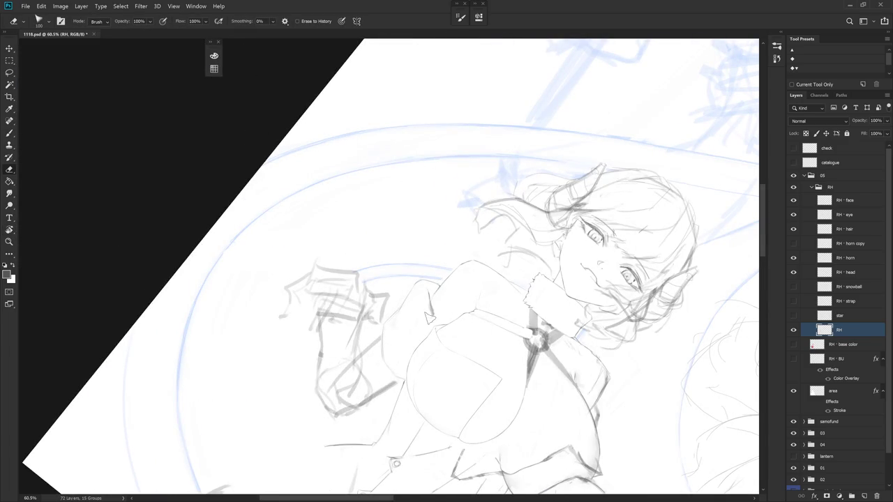
pyautogui.press('b')
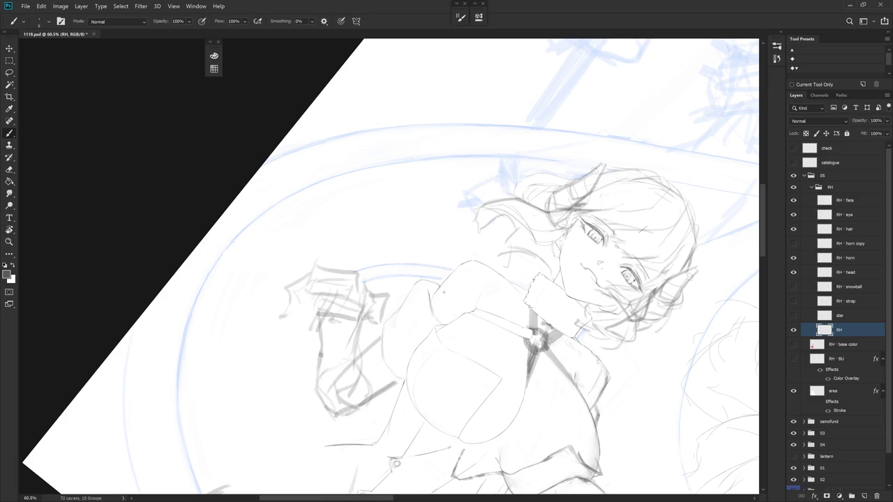
# Lasso and delete the stray lines on the jacket sleeve, then straighten the view upright
pyautogui.press('l')
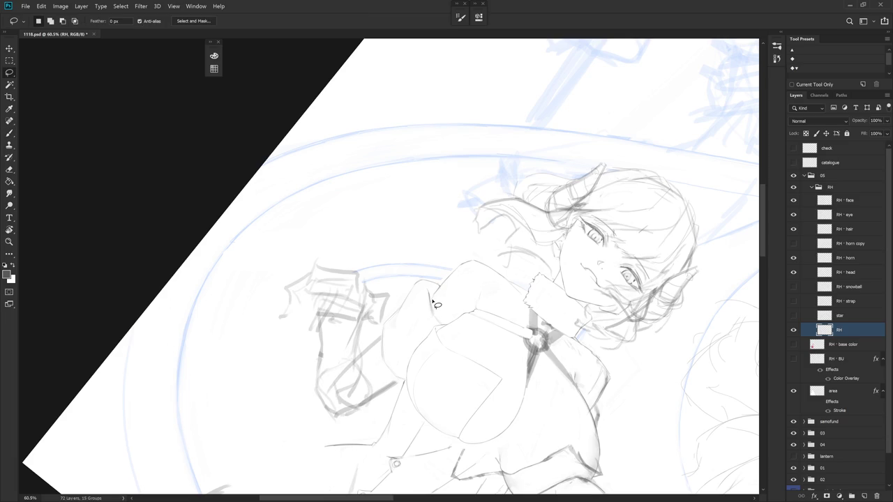
pyautogui.moveTo(427, 292); pyautogui.dragTo(432, 285)
pyautogui.press('Delete')
pyautogui.hotkey('ctrl', 'd')
pyautogui.press('b')
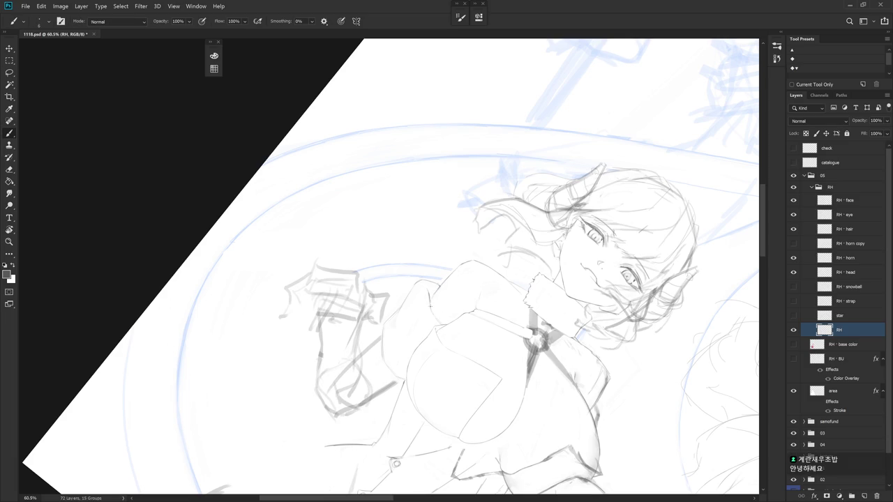
pyautogui.press('Escape')
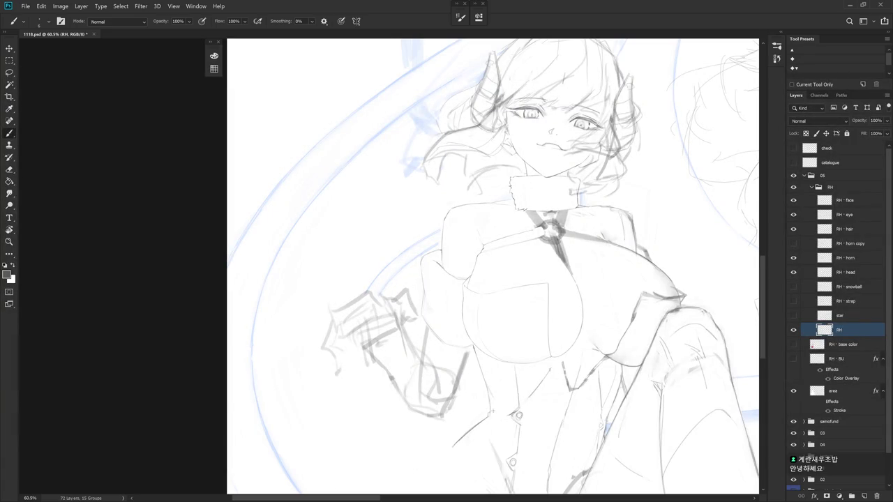
pyautogui.moveTo(483, 418); pyautogui.dragTo(497, 269)
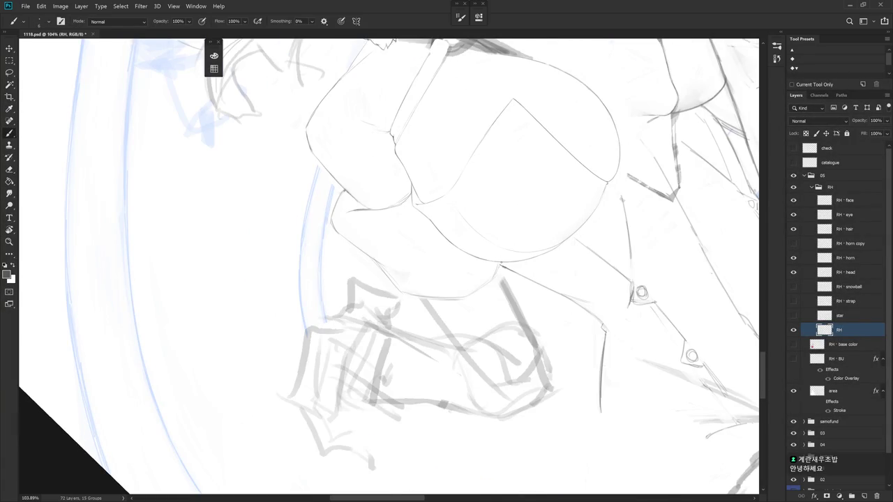
pyautogui.moveTo(480, 283); pyautogui.dragTo(523, 438)
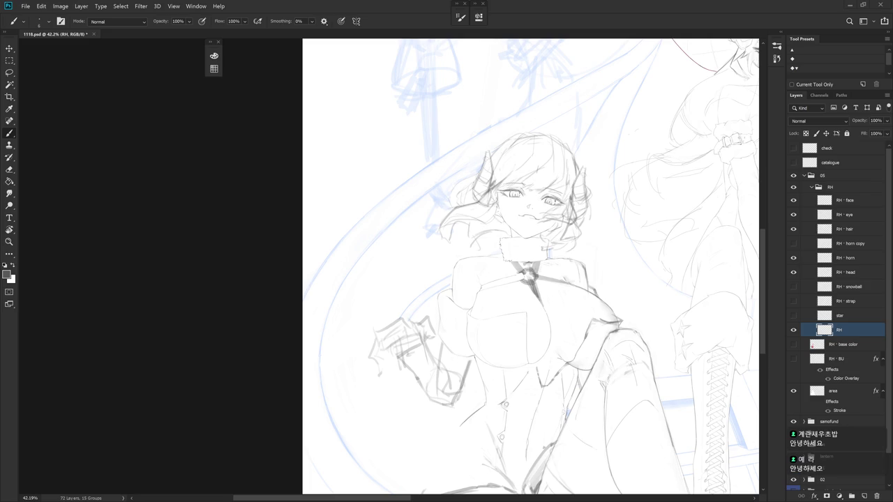
pyautogui.scroll(-1, 558, 336)
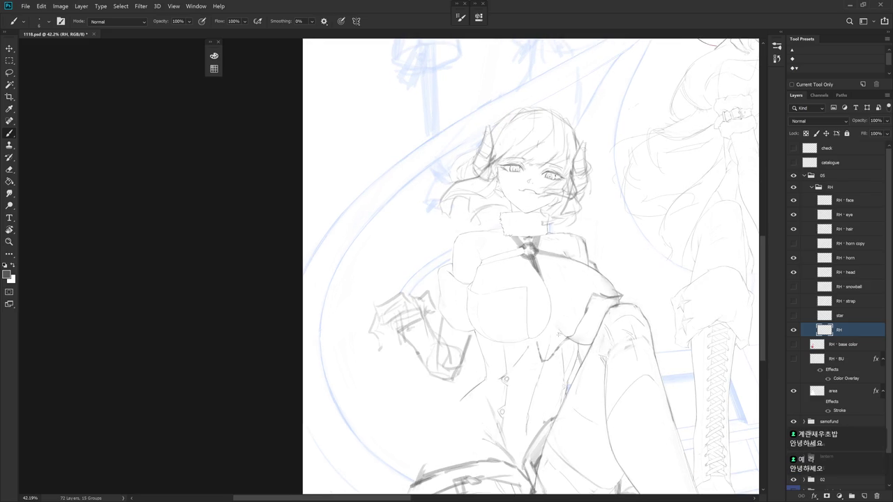
pyautogui.scroll(2, 462, 262)
pyautogui.scroll(3, 462, 263)
pyautogui.press('l')
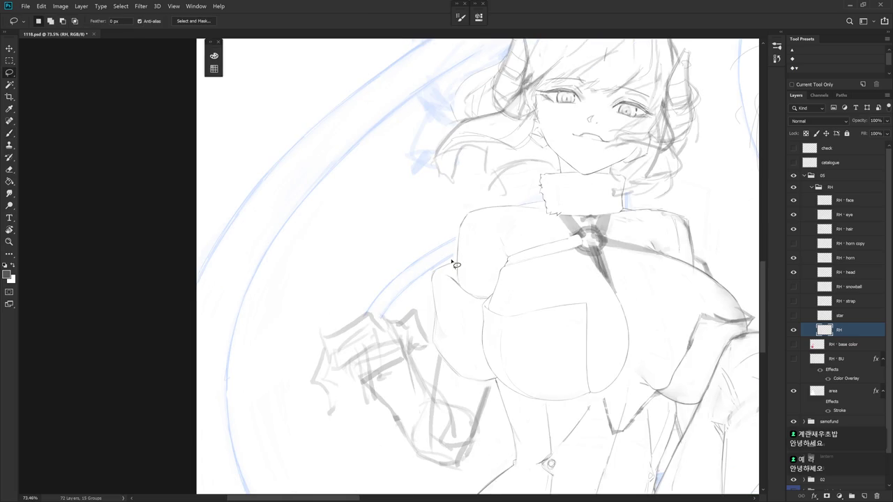
# Redraw the chest's left outline by the furry cuff, alternating brush and lasso, then straighten the view
pyautogui.press('b')
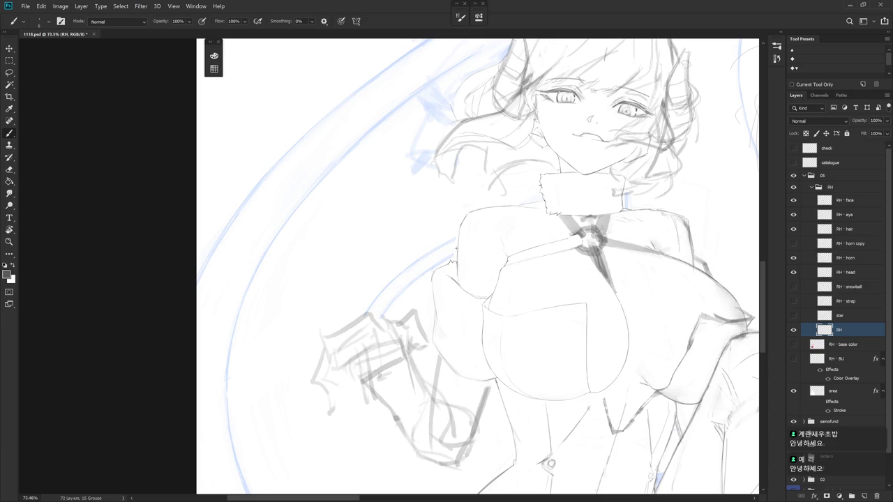
pyautogui.moveTo(451, 263); pyautogui.dragTo(438, 254)
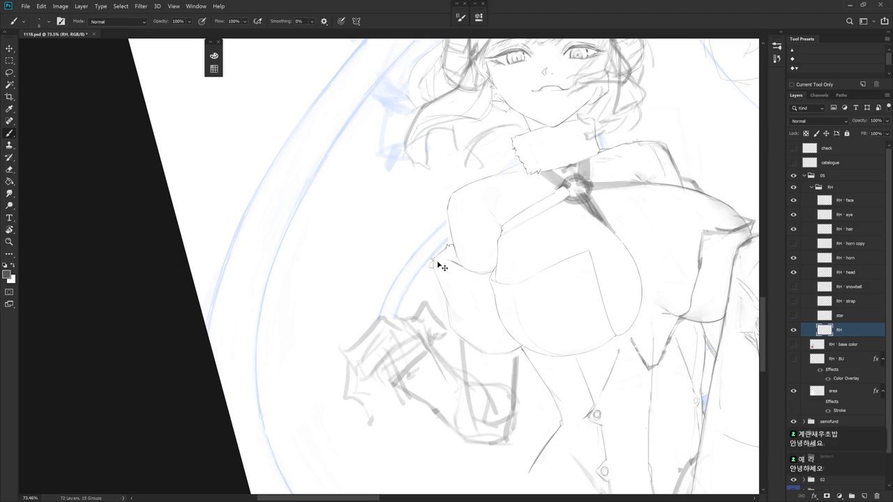
pyautogui.moveTo(480, 271)
pyautogui.mouseDown()
pyautogui.moveTo(447, 282)
pyautogui.moveTo(474, 388)
pyautogui.mouseUp()
pyautogui.press('l')
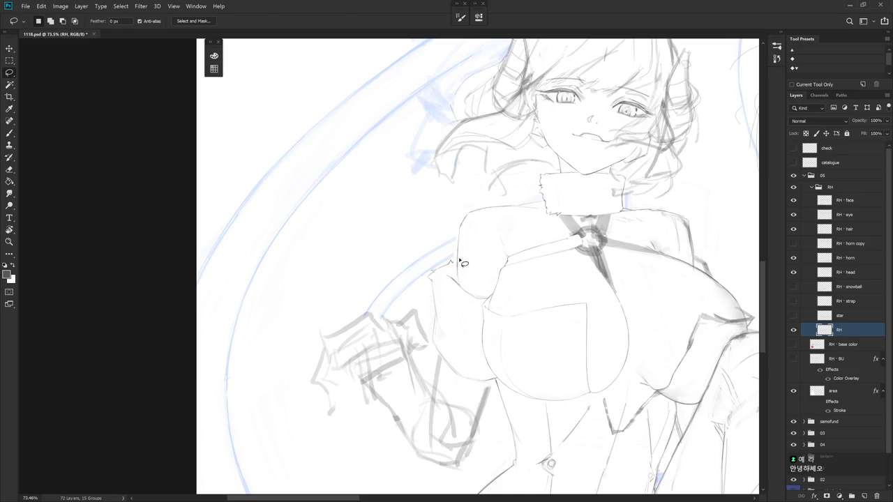
pyautogui.press('b')
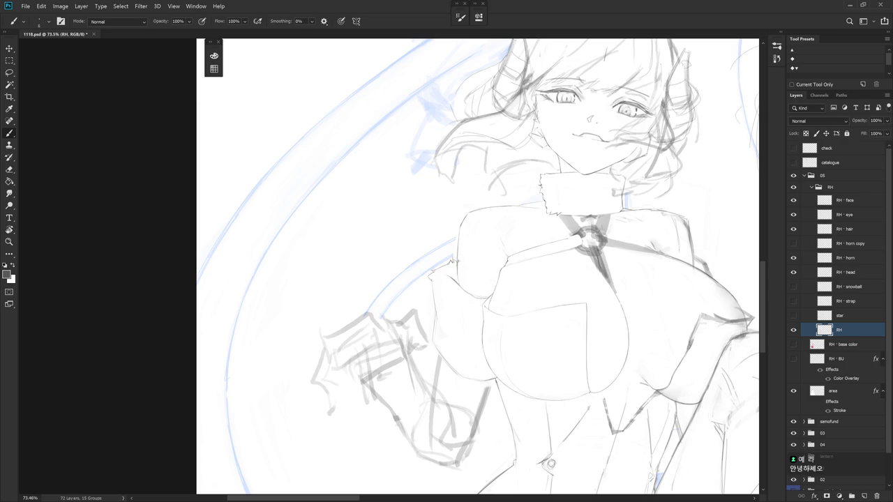
pyautogui.press('l')
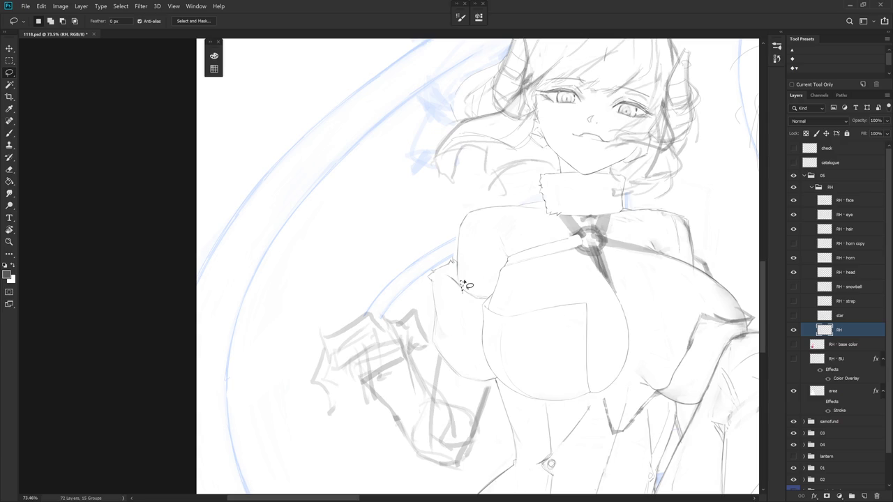
pyautogui.press('b')
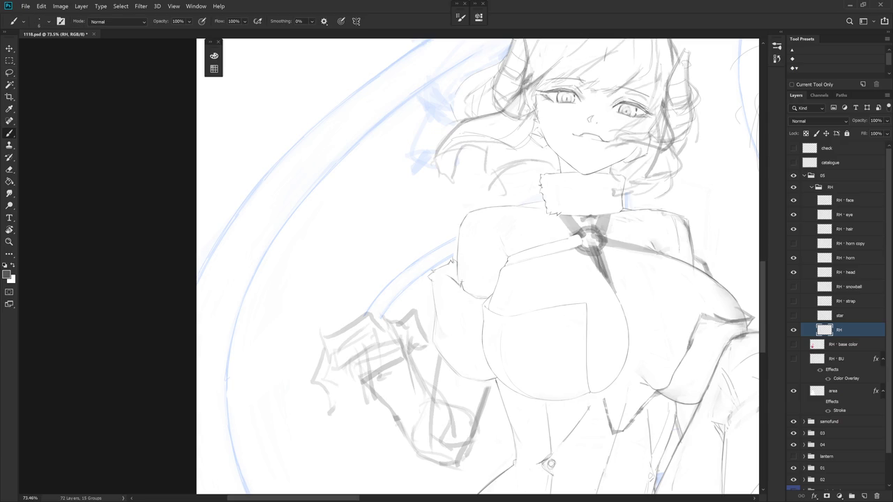
pyautogui.moveTo(520, 286); pyautogui.dragTo(444, 245)
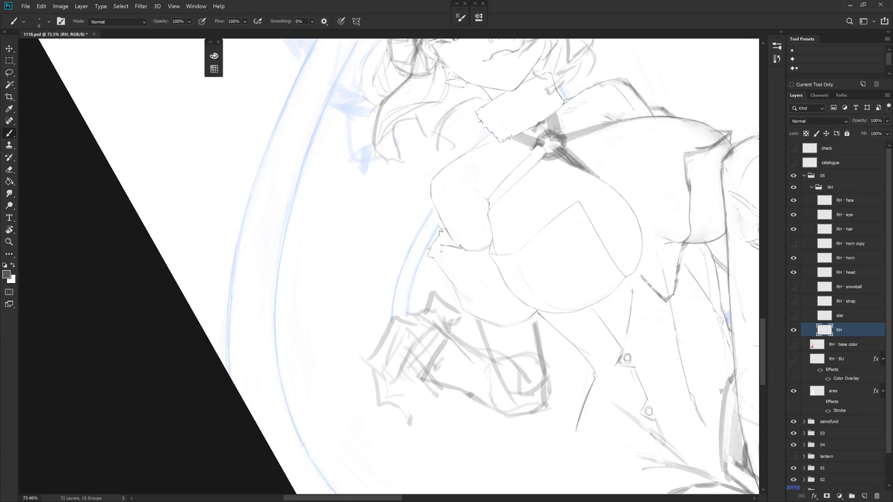
pyautogui.moveTo(442, 243); pyautogui.dragTo(528, 337)
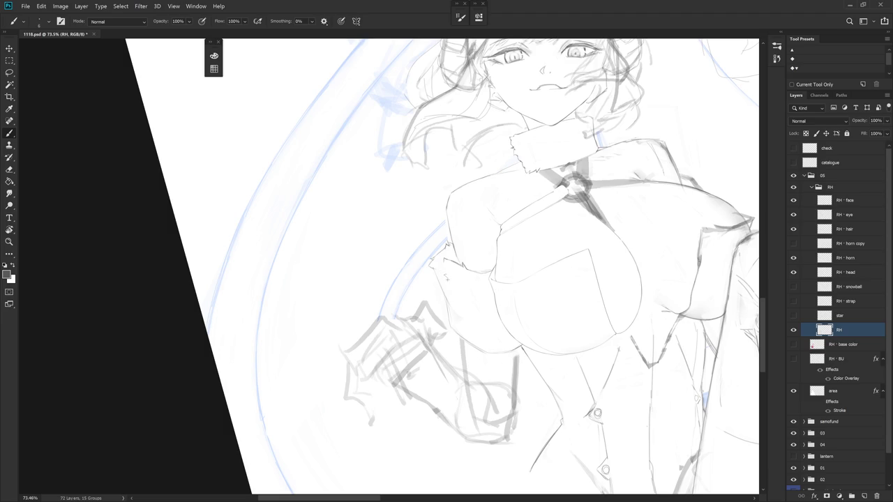
pyautogui.scroll(-2, 488, 293)
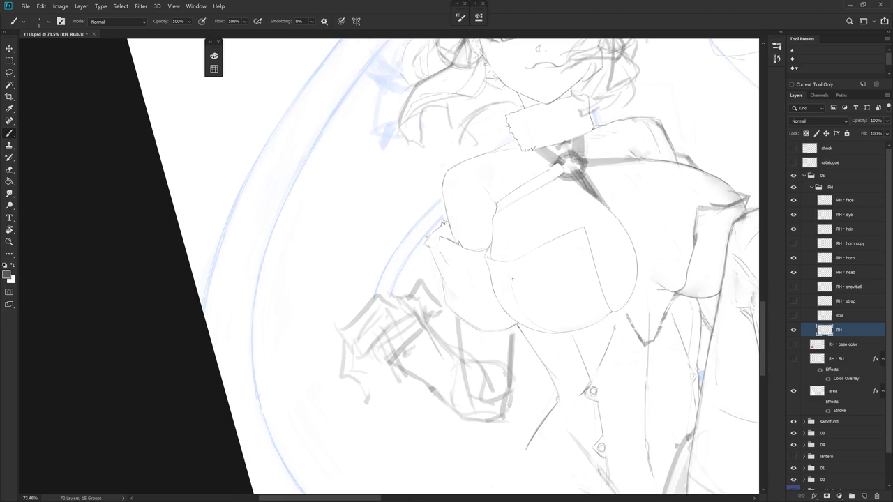
pyautogui.scroll(-3, 492, 314)
pyautogui.scroll(2, 496, 321)
pyautogui.moveTo(502, 334); pyautogui.dragTo(515, 357)
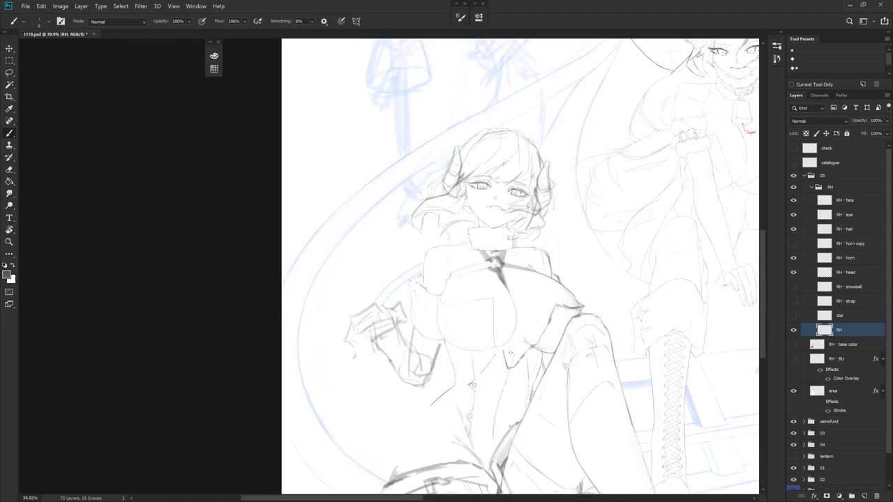
# Draw tufted fur strokes along the sleeve cuff edge, alternating Brush and Lasso
pyautogui.moveTo(524, 421); pyautogui.dragTo(556, 397)
pyautogui.scroll(3, 447, 244)
pyautogui.press('e')
pyautogui.press('l')
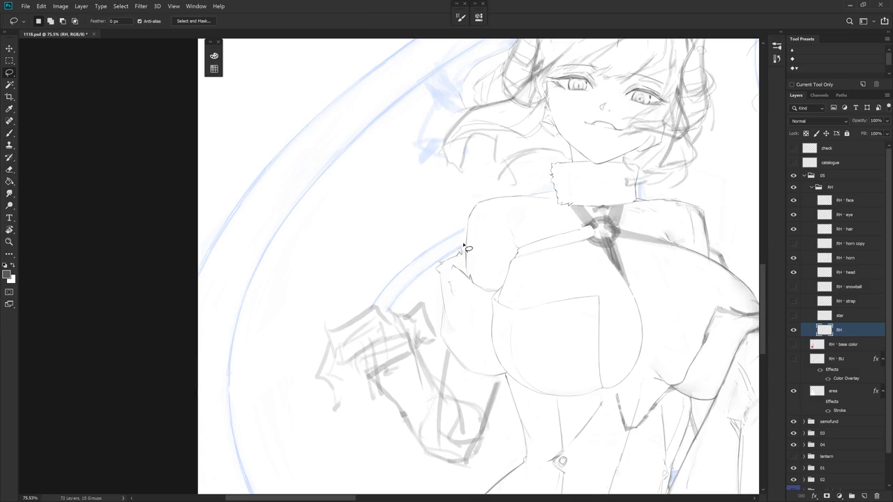
pyautogui.press('b')
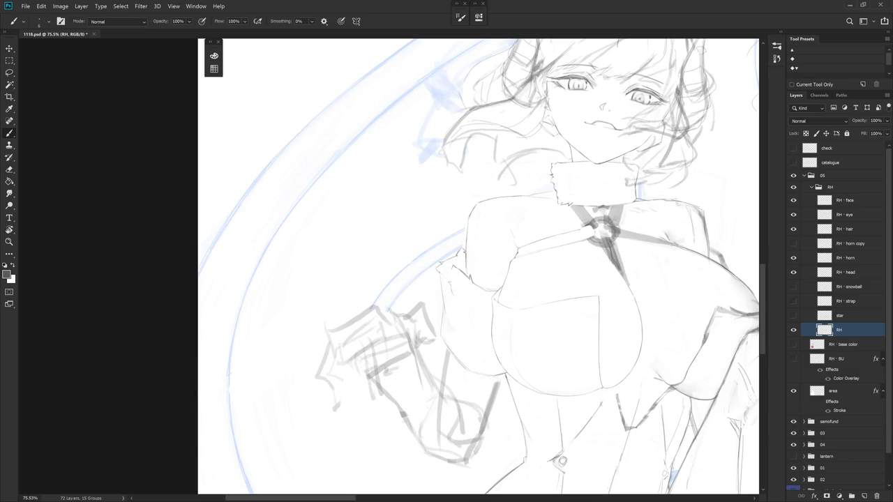
pyautogui.press('l')
pyautogui.press('b')
pyautogui.press('l')
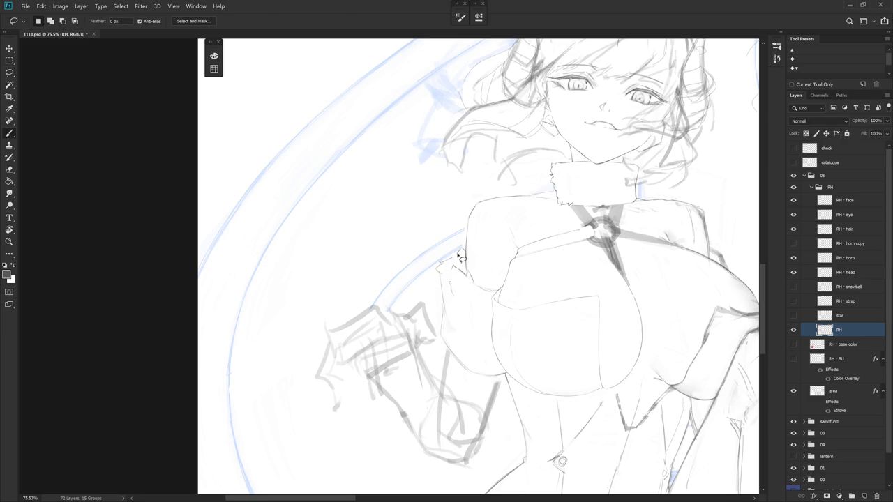
pyautogui.press('b')
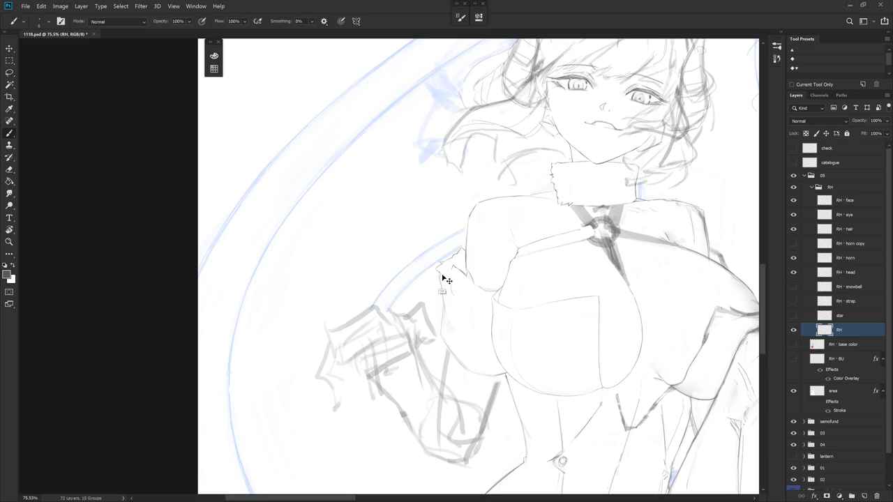
pyautogui.press('l')
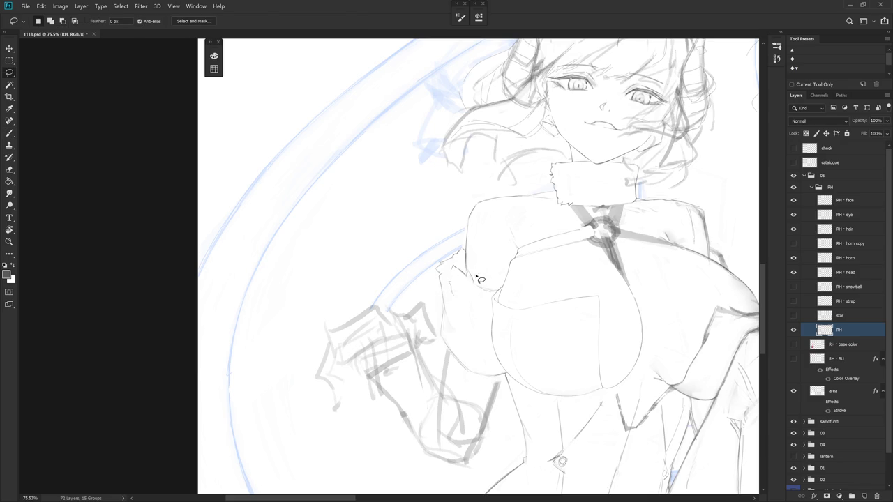
pyautogui.press('b')
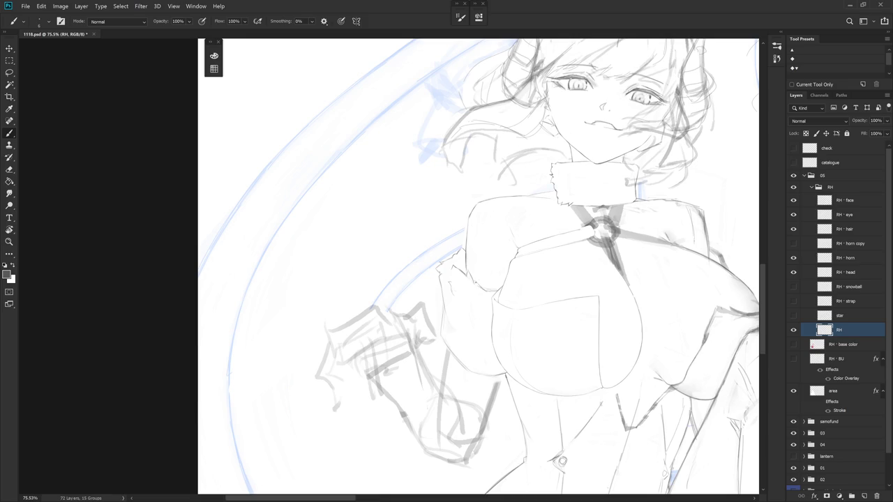
pyautogui.press('l')
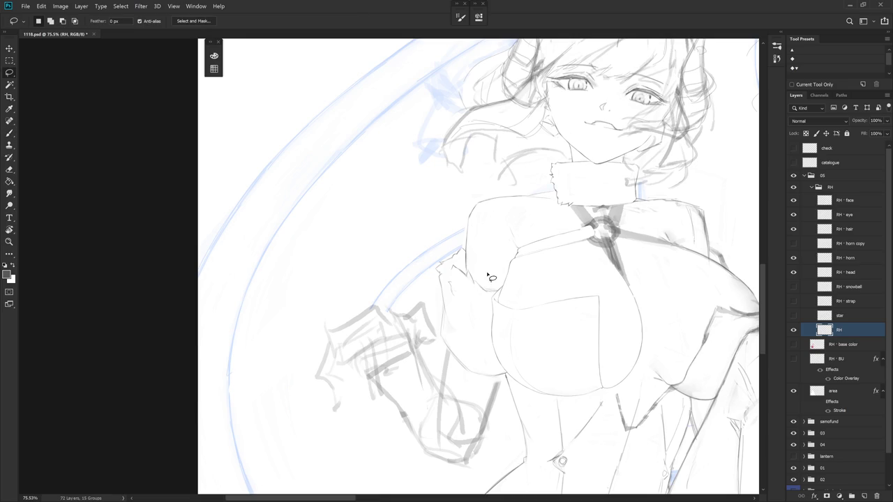
pyautogui.press('b')
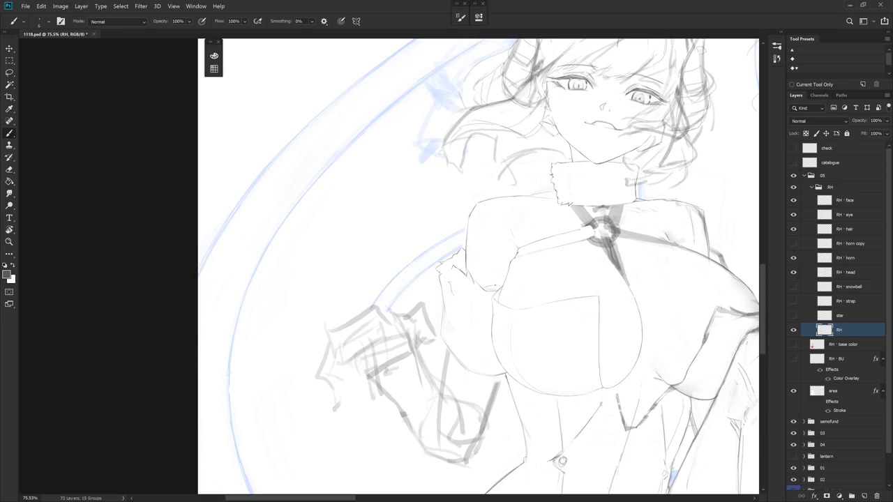
pyautogui.press('l')
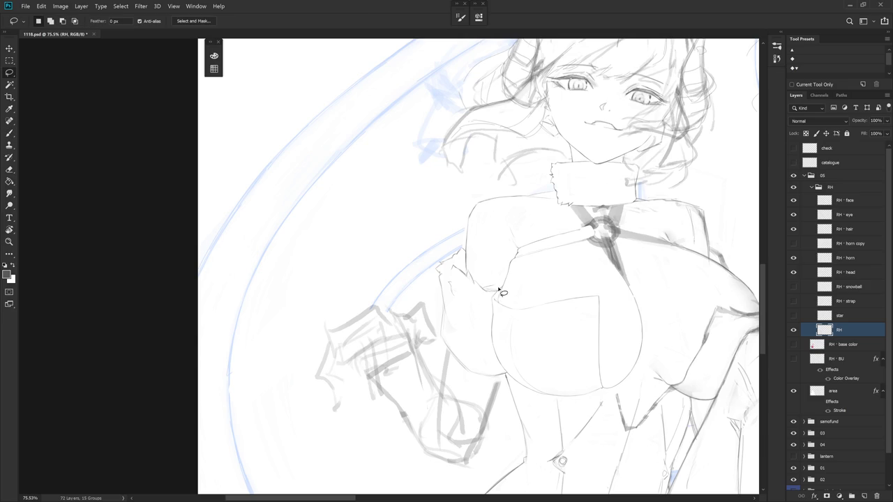
pyautogui.press('b')
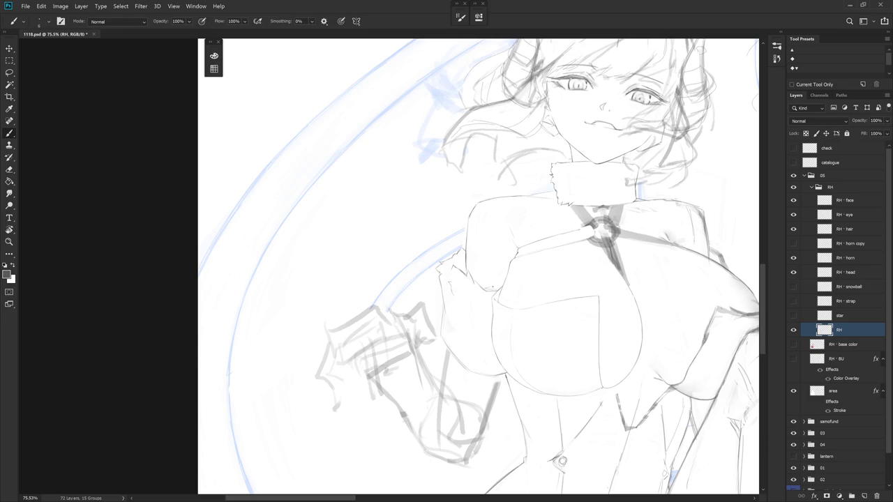
pyautogui.press('l')
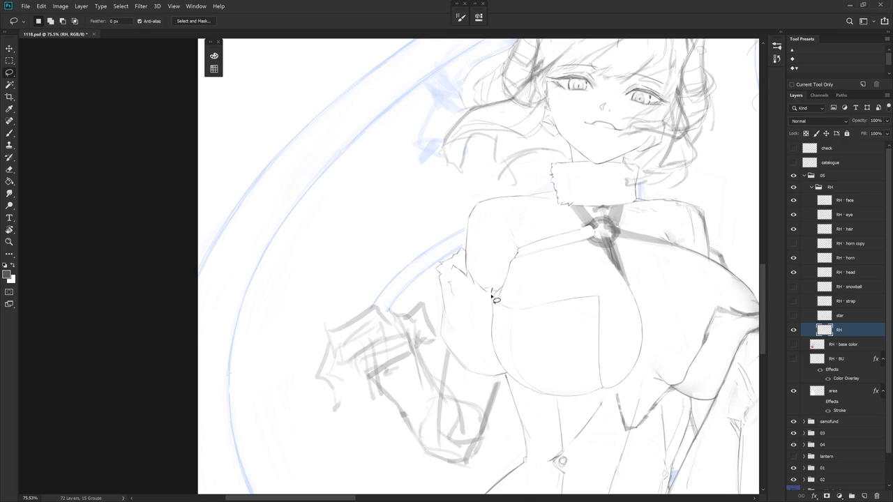
pyautogui.press('b')
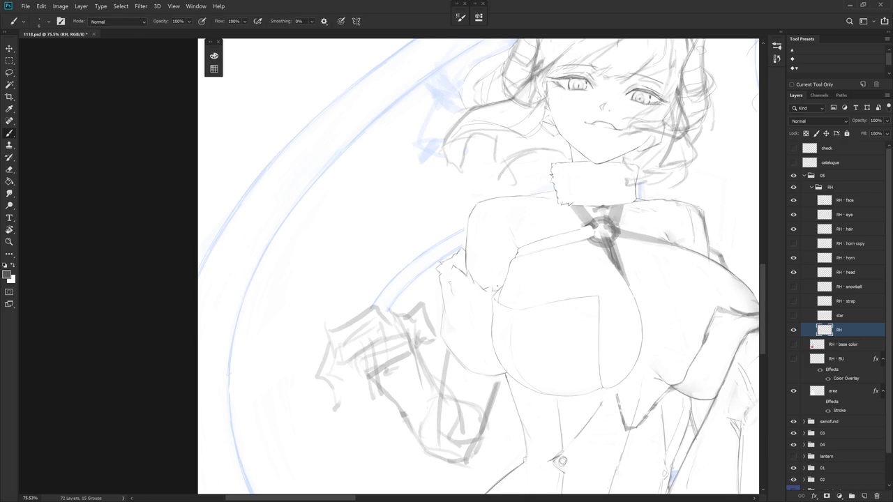
pyautogui.press('l')
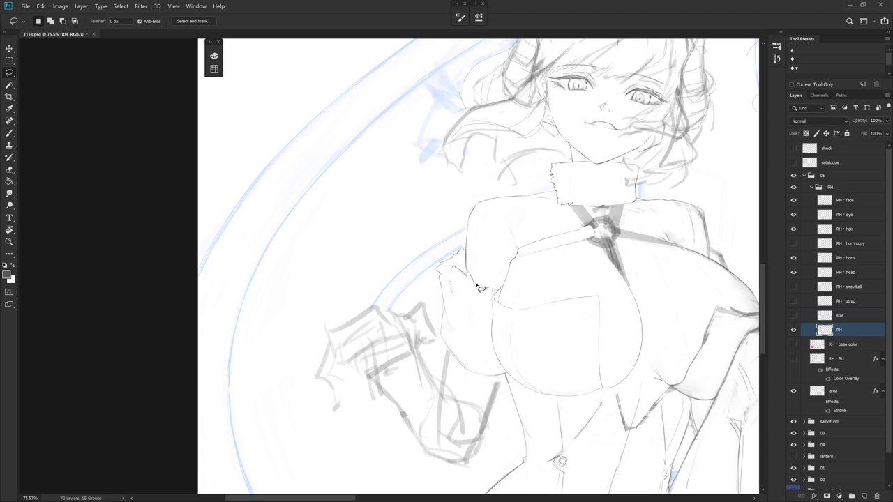
pyautogui.press('b')
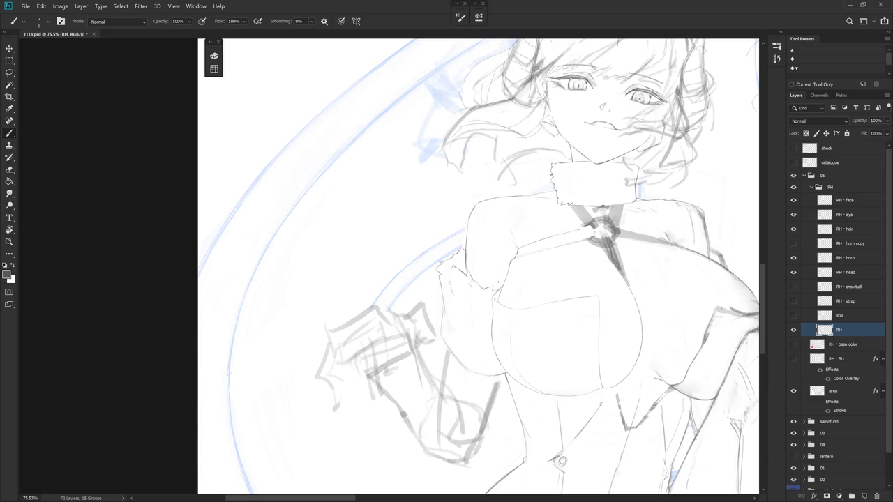
# Sketch short detail lines on the torso lineart near the cuff
pyautogui.moveTo(450, 278)
pyautogui.mouseDown()
pyautogui.moveTo(457, 290)
pyautogui.moveTo(447, 284)
pyautogui.mouseUp()
pyautogui.scroll(-3, 556, 349)
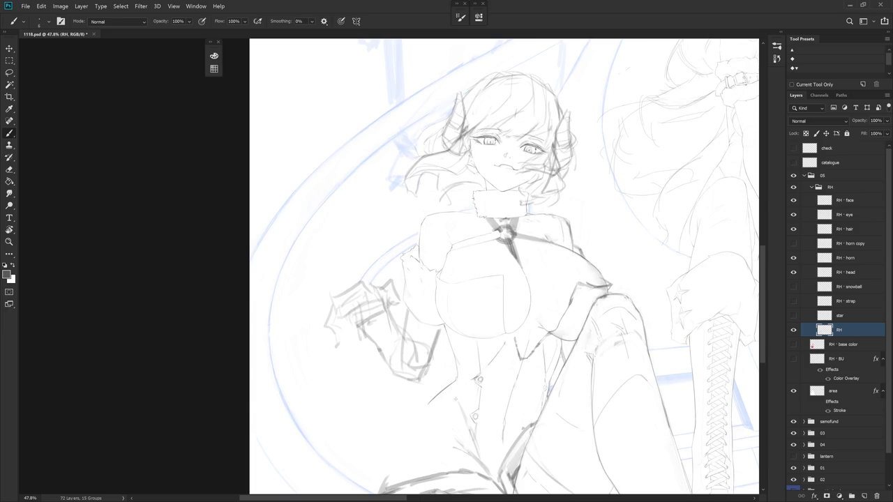
pyautogui.scroll(4, 401, 279)
pyautogui.press('e')
pyautogui.press('b')
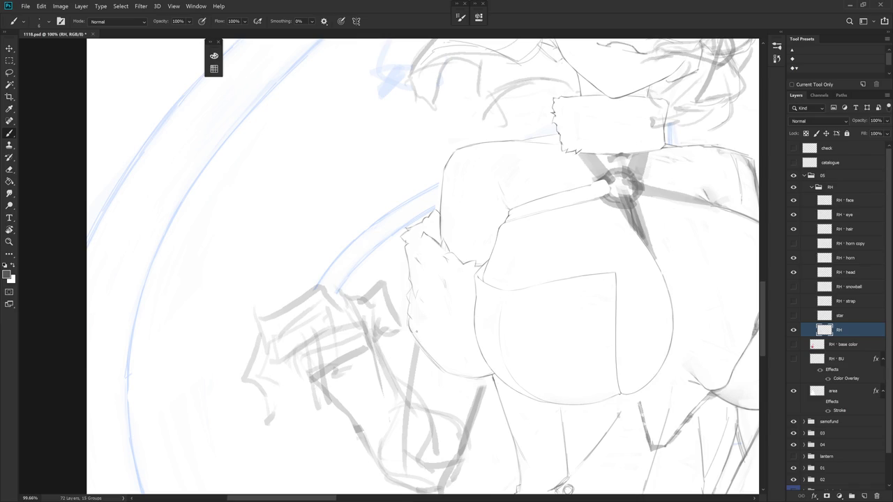
# Set the Eraser to the Hard_set03 preset and zoom out from the cuff
pyautogui.press('e')
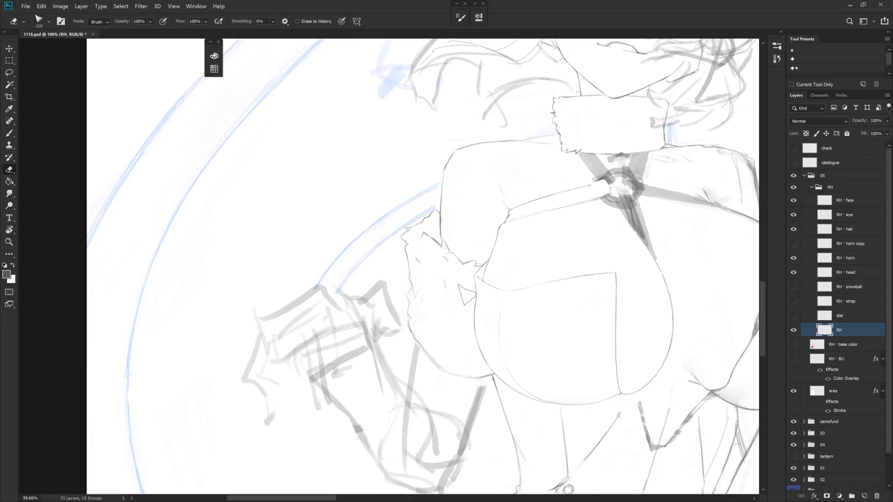
pyautogui.rightClick(465, 300)
pyautogui.doubleClick(543, 316)
pyautogui.scroll(-5, 409, 339)
pyautogui.press('b')
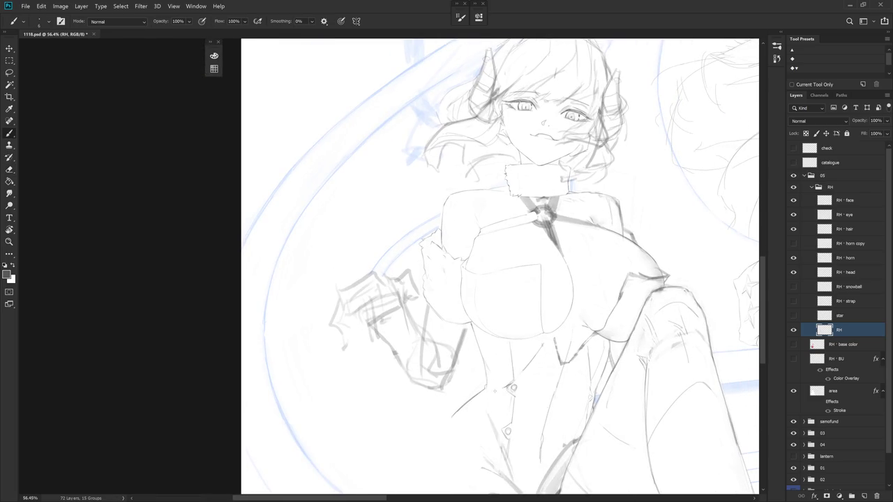
pyautogui.scroll(-2, 494, 389)
pyautogui.scroll(-2, 436, 369)
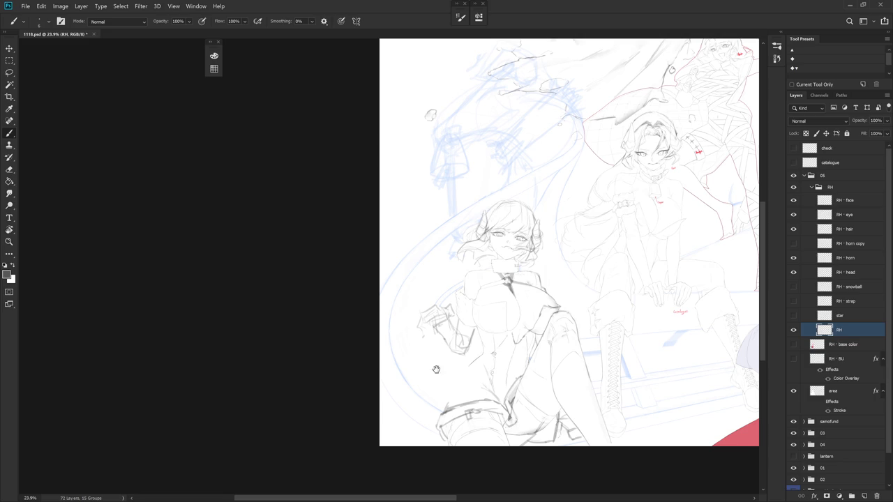
# Zoom in on the cuff and add a short dark stroke beside the sleeve
pyautogui.hscroll(5, 436, 370)
pyautogui.scroll(-1, 453, 364)
pyautogui.scroll(2, 452, 364)
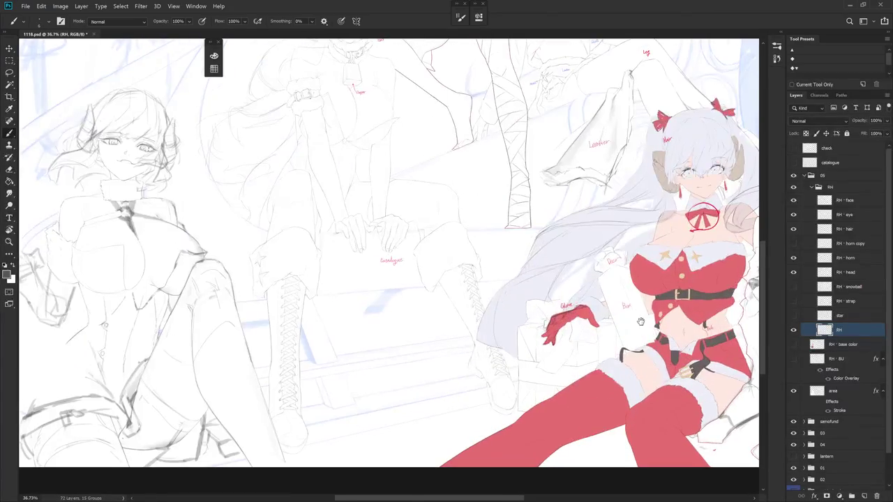
pyautogui.scroll(1, 441, 392)
pyautogui.scroll(1, 431, 368)
pyautogui.scroll(1, 422, 307)
pyautogui.scroll(1, 412, 239)
pyautogui.press('e')
pyautogui.press('b')
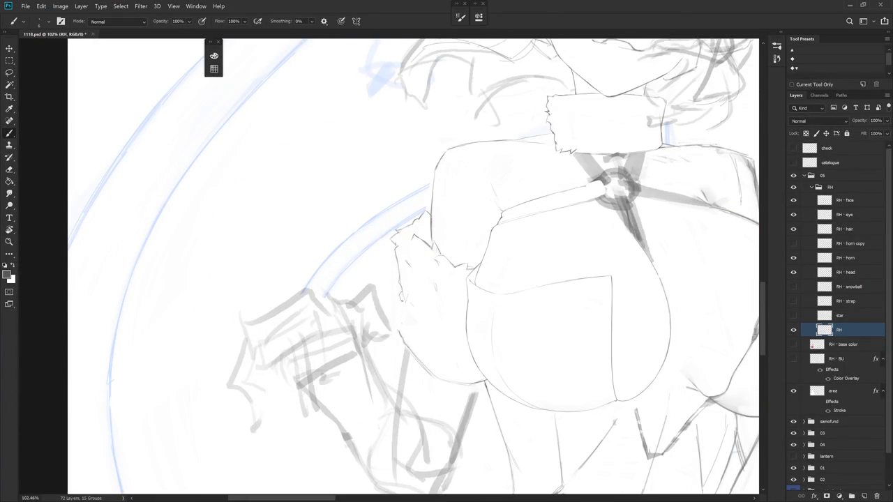
pyautogui.moveTo(402, 298); pyautogui.dragTo(400, 306)
# Erase stray lines and redraw a section of the cuff's fur edge
pyautogui.press('e')
pyautogui.press('b')
pyautogui.press('e')
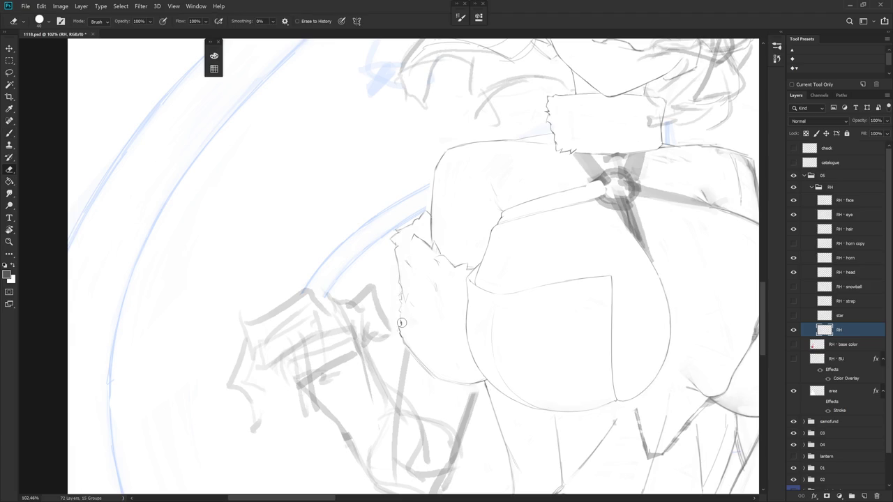
pyautogui.press('b')
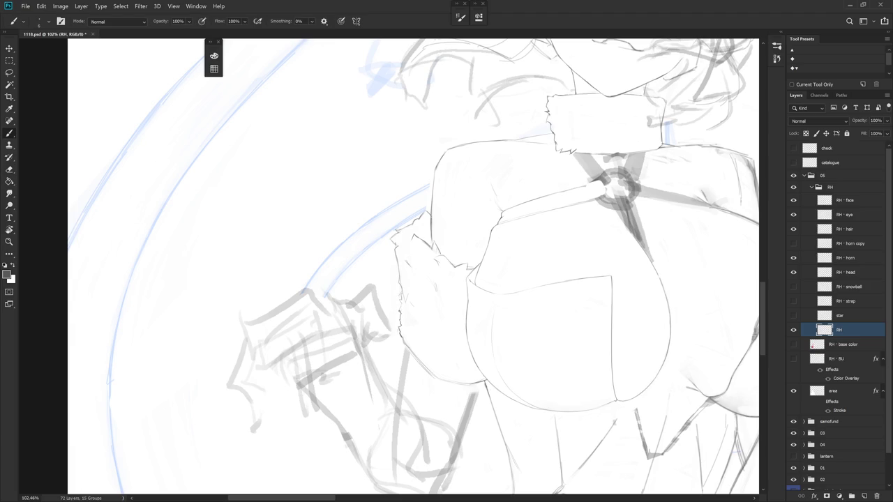
pyautogui.press('e')
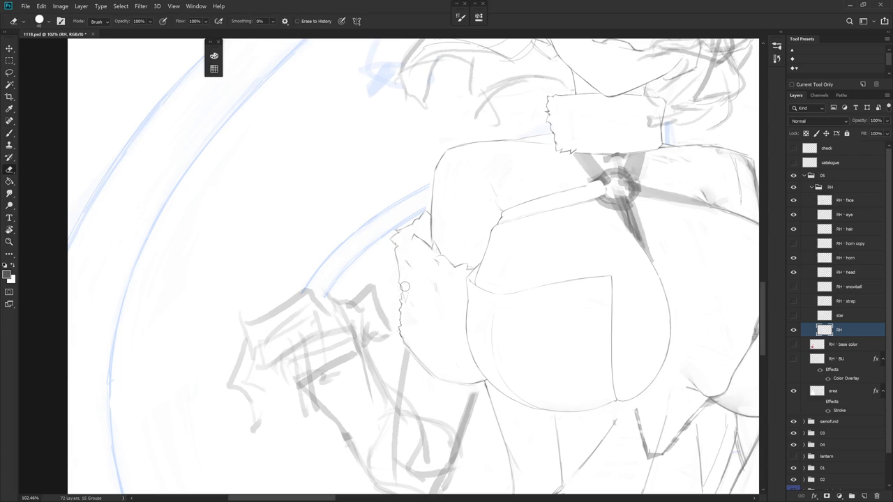
pyautogui.press('b')
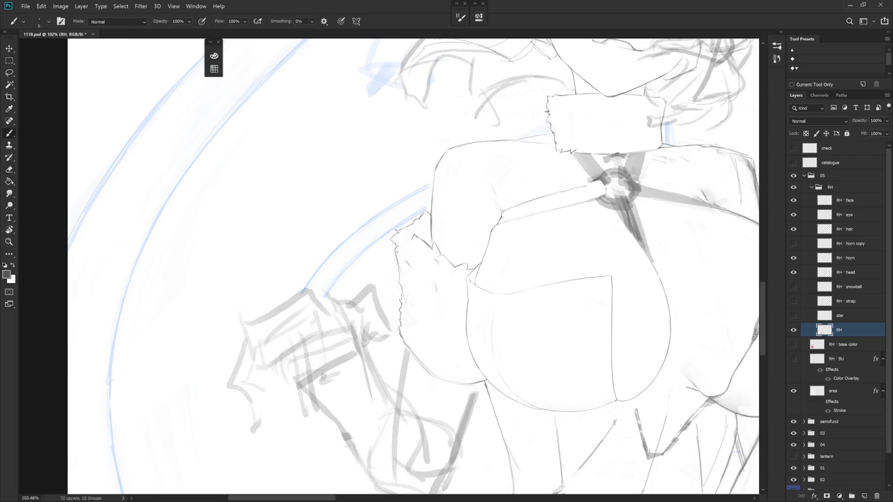
pyautogui.moveTo(405, 266); pyautogui.dragTo(400, 275)
pyautogui.press('e')
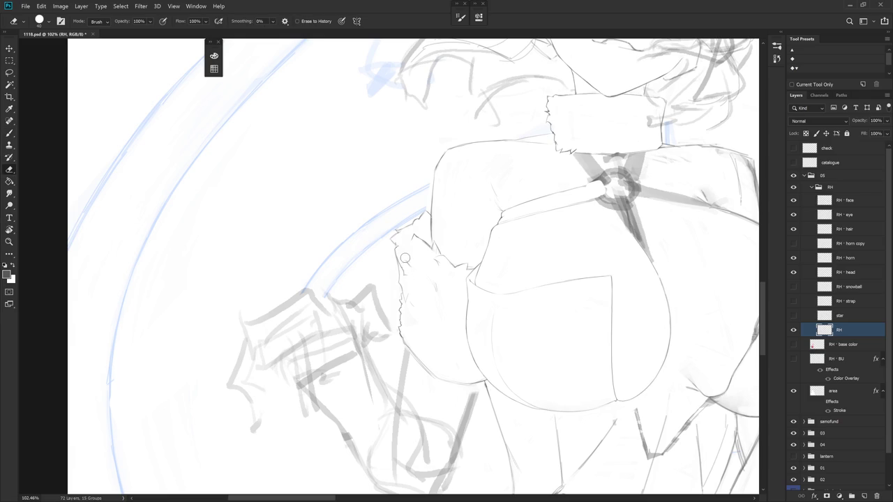
pyautogui.press('b')
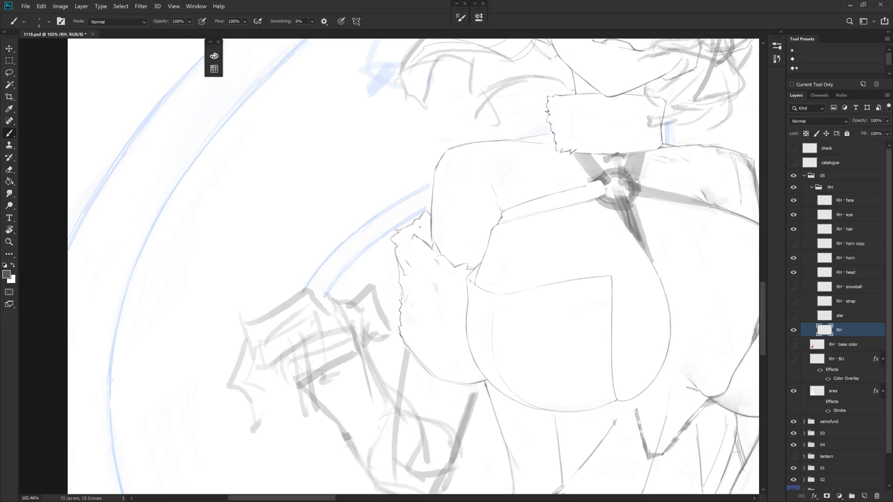
# Centre the cuff and trim its fur outline with alternating brush and eraser passes
pyautogui.moveTo(458, 375); pyautogui.dragTo(526, 367)
pyautogui.press('e')
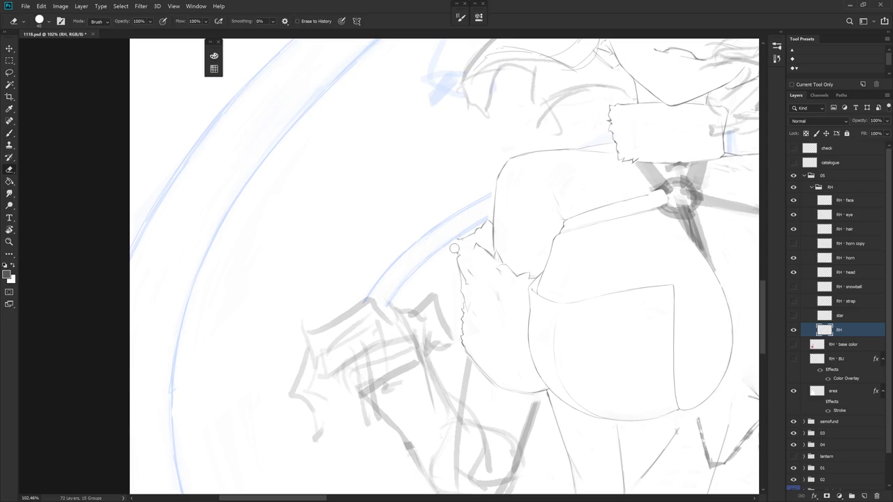
pyautogui.press('b')
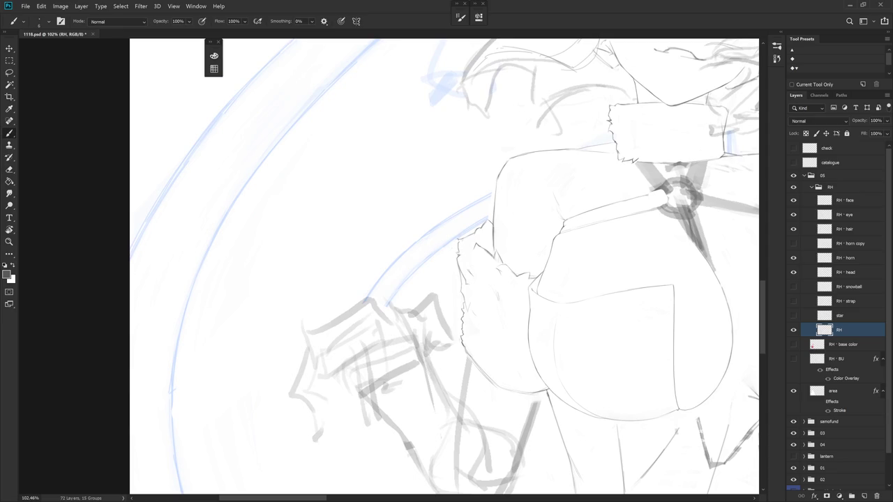
pyautogui.press('e')
pyautogui.press('b')
pyautogui.press('e')
pyautogui.press('b')
pyautogui.press('e')
pyautogui.press('b')
# Add a small stroke at the sketch line junction and clean up around it
pyautogui.moveTo(489, 226)
pyautogui.mouseDown()
pyautogui.moveTo(494, 216)
pyautogui.moveTo(417, 216)
pyautogui.mouseUp()
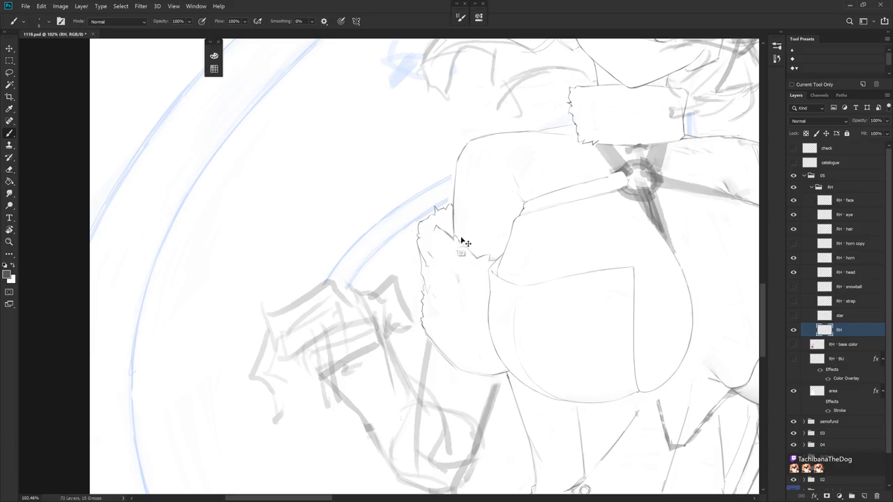
pyautogui.press('alt')
pyautogui.press('e')
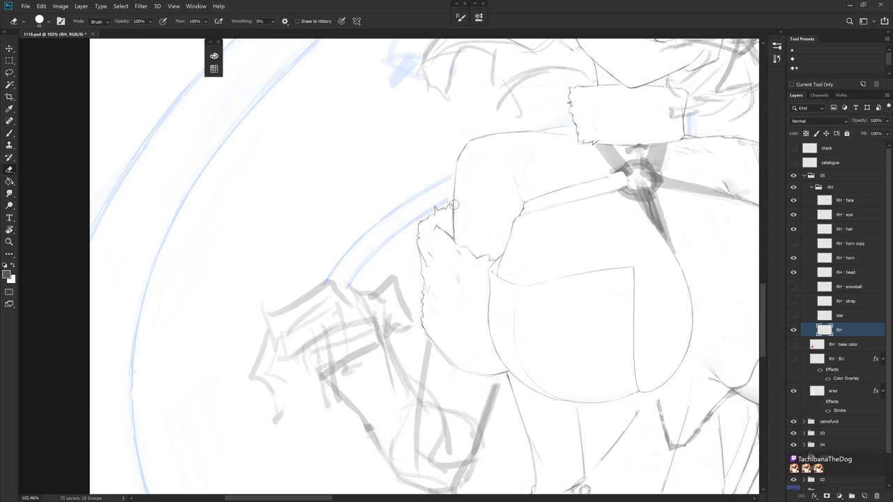
pyautogui.press('b')
pyautogui.press('e')
pyautogui.scroll(-3, 461, 230)
pyautogui.scroll(-2, 460, 230)
pyautogui.press('b')
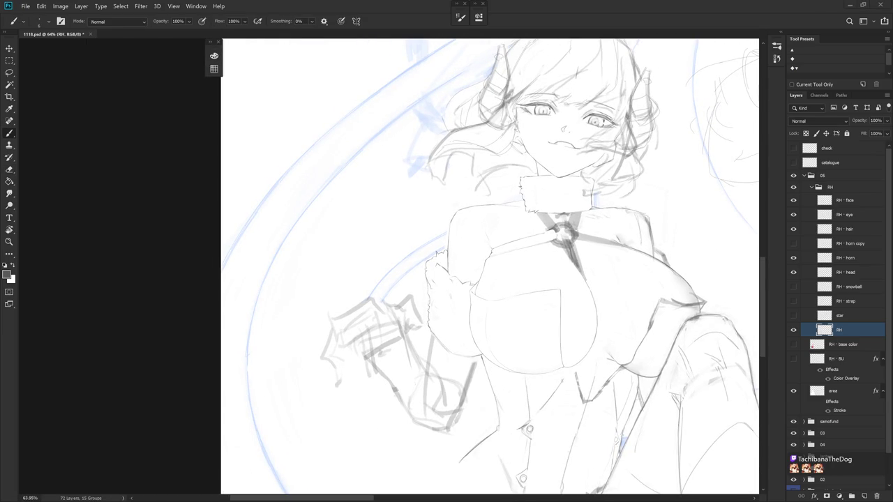
pyautogui.moveTo(714, 380); pyautogui.dragTo(545, 359)
pyautogui.scroll(-5, 544, 360)
pyautogui.scroll(2, 544, 359)
pyautogui.scroll(3, 569, 369)
pyautogui.scroll(2, 569, 370)
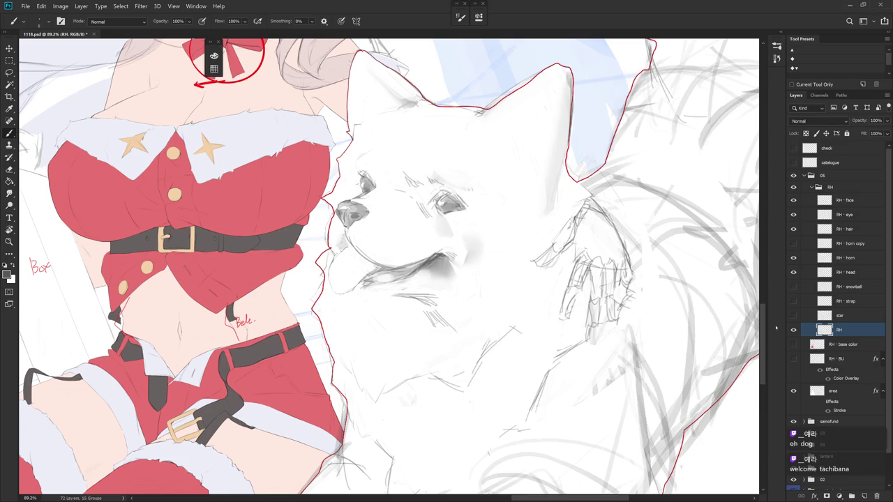
pyautogui.scroll(-2, 452, 352)
pyautogui.scroll(-5, 452, 353)
pyautogui.moveTo(452, 353); pyautogui.dragTo(648, 373)
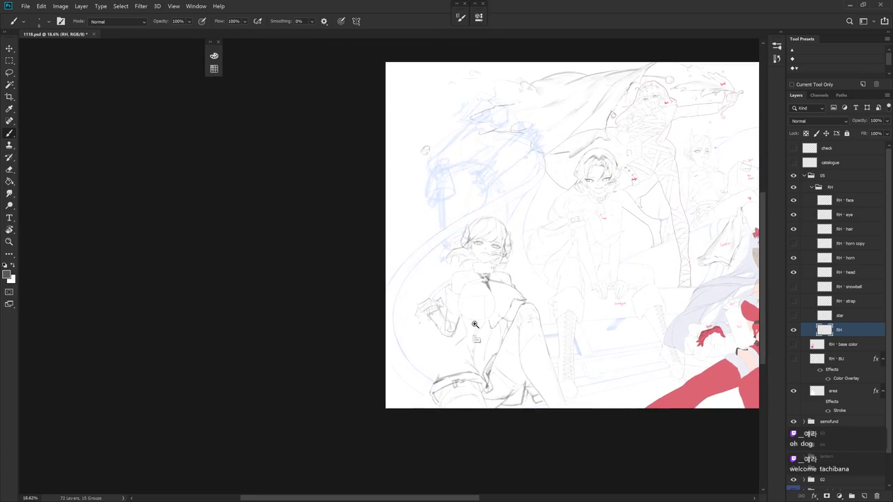
pyautogui.scroll(5, 458, 310)
pyautogui.scroll(2, 419, 223)
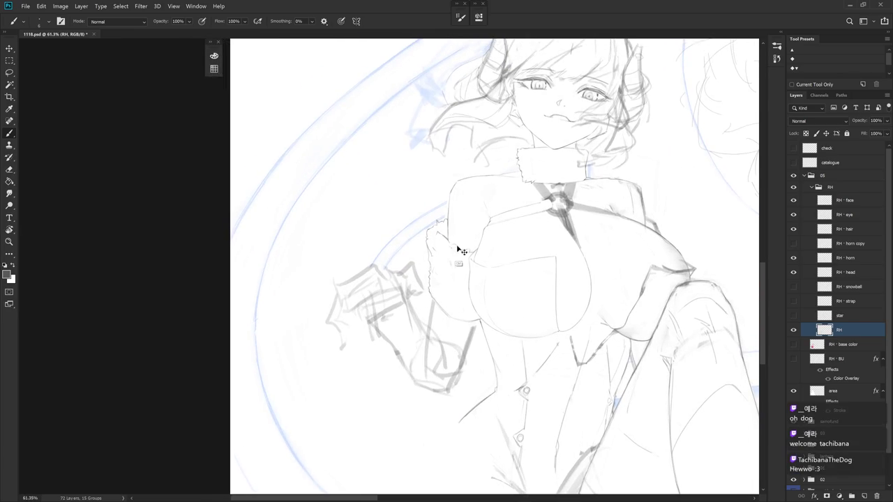
pyautogui.scroll(2, 419, 223)
pyautogui.press('e')
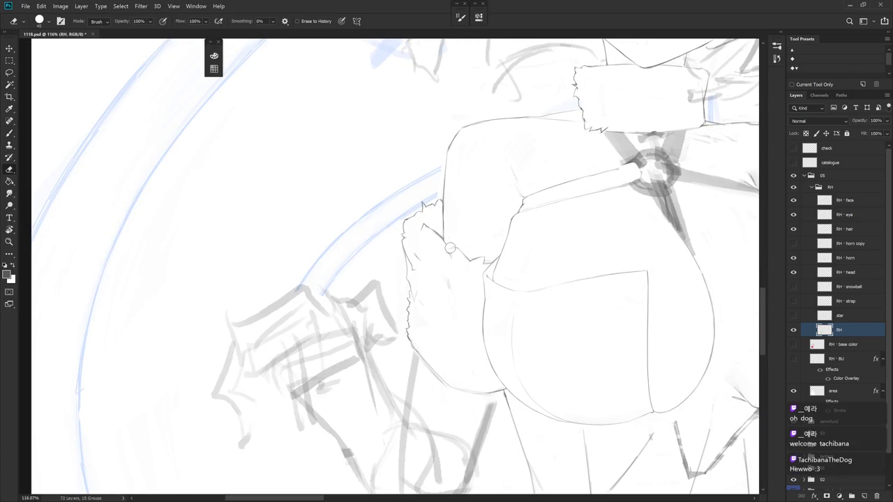
# Rework the small strokes on the cuff's lower fur edge
pyautogui.press('b')
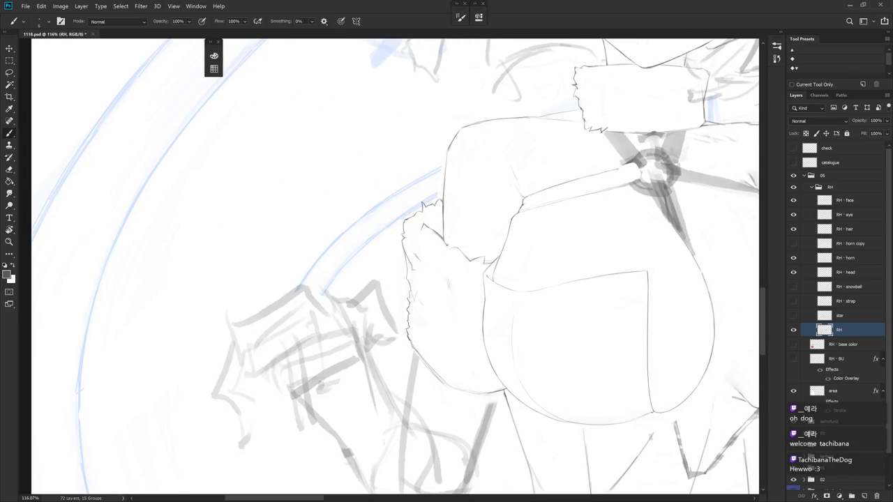
pyautogui.press('e')
pyautogui.press('b')
pyautogui.press('e')
pyautogui.moveTo(458, 241); pyautogui.dragTo(485, 265)
pyautogui.press('b')
# Erase and retouch the fur edge of the cuff
pyautogui.press('e')
pyautogui.press('b')
pyautogui.press('e')
pyautogui.press('b')
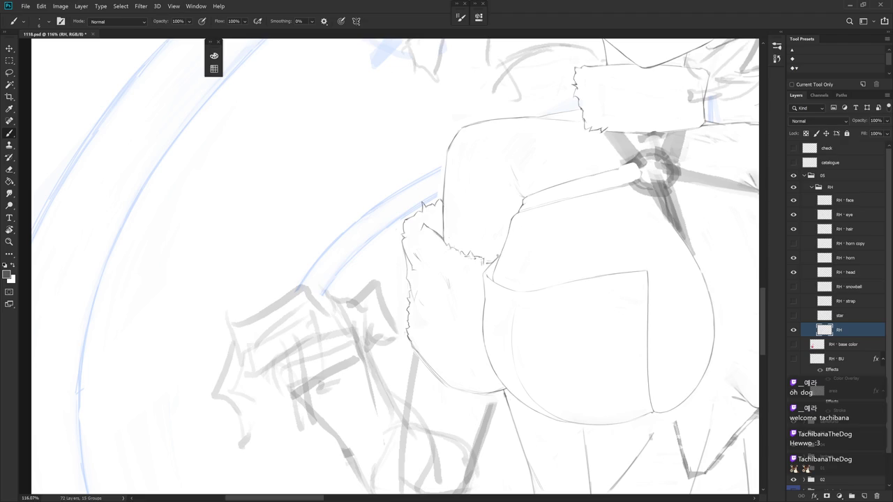
pyautogui.press('e')
pyautogui.moveTo(483, 257); pyautogui.dragTo(491, 267)
pyautogui.press('b')
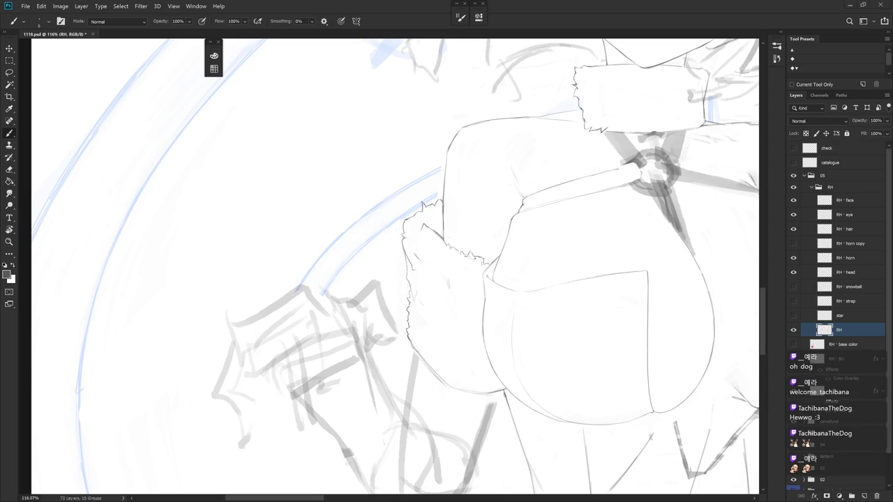
# Centre the cuff in view and refine its fur with brush and eraser passes
pyautogui.moveTo(526, 355); pyautogui.dragTo(573, 369)
pyautogui.press('e')
pyautogui.press('b')
pyautogui.press('e')
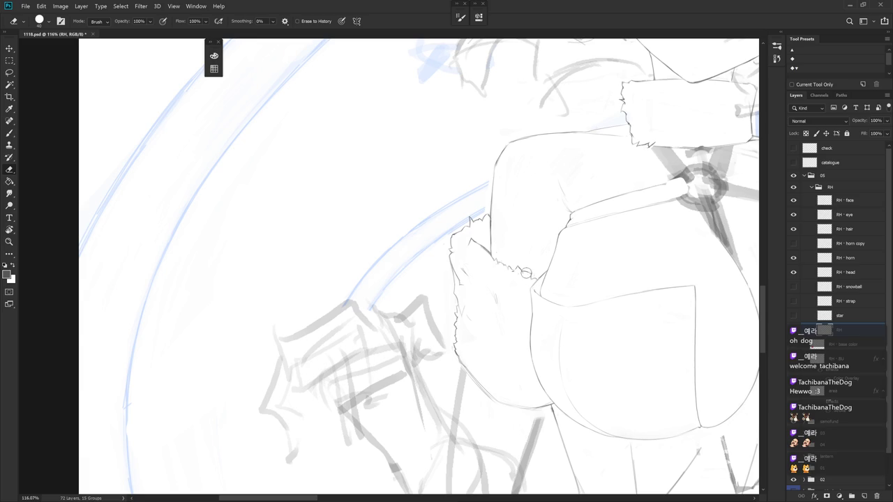
pyautogui.press('b')
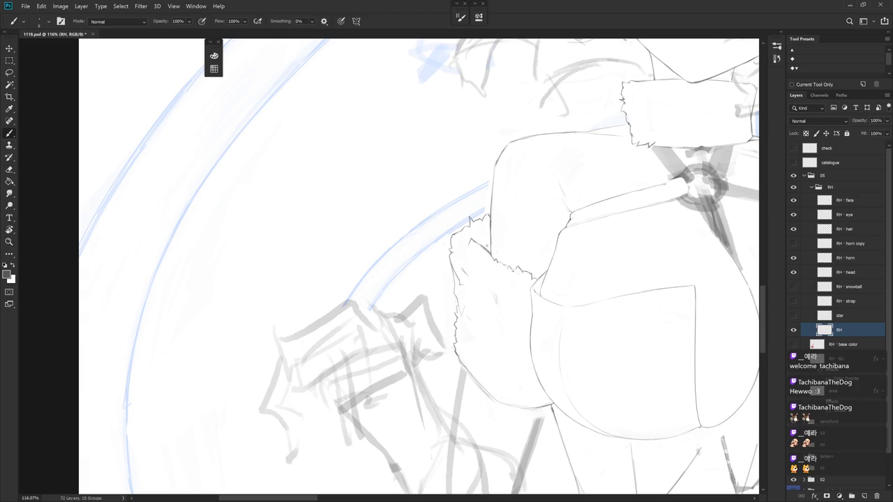
pyautogui.press('e')
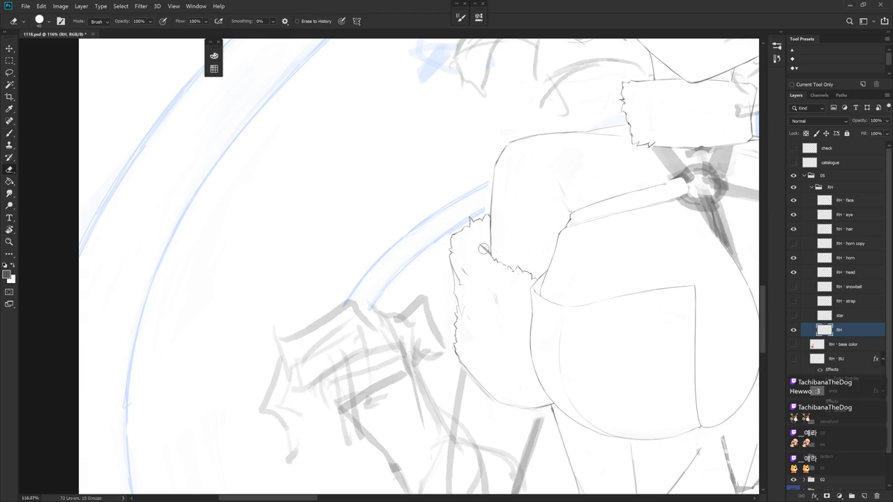
pyautogui.press('b')
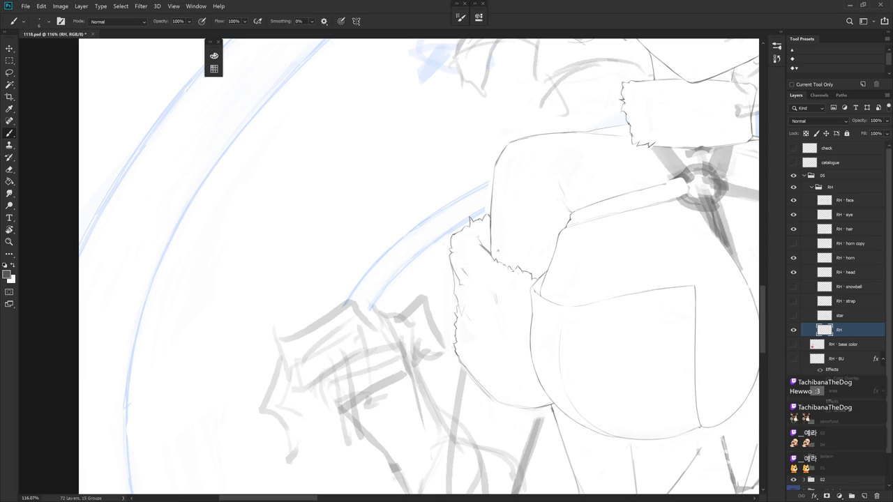
pyautogui.press('e')
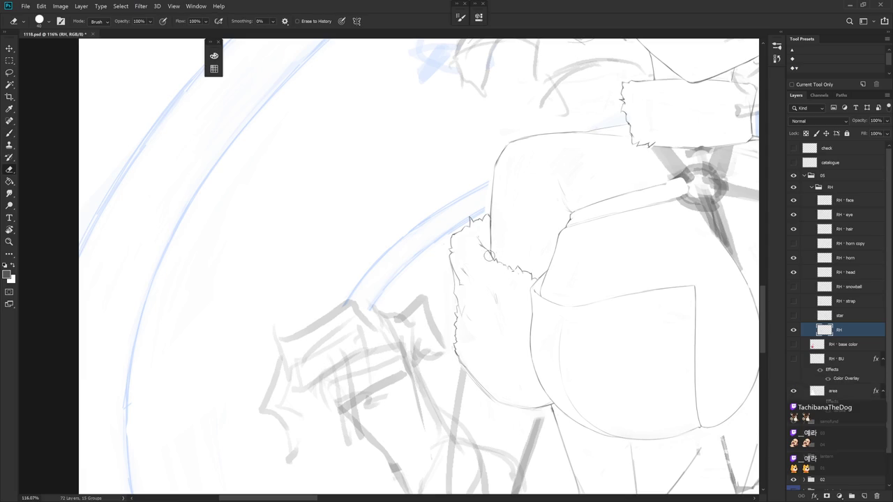
pyautogui.press('b')
# Draw a short fur stroke on the cuff edge and erase a small spot
pyautogui.moveTo(494, 254)
pyautogui.mouseDown()
pyautogui.moveTo(495, 271)
pyautogui.moveTo(479, 266)
pyautogui.mouseUp()
pyautogui.press('e')
pyautogui.press('b')
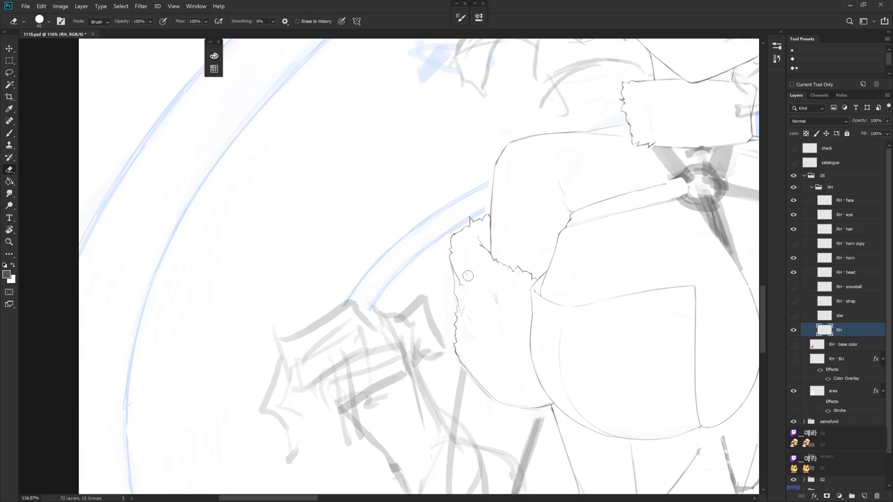
pyautogui.scroll(-5, 521, 316)
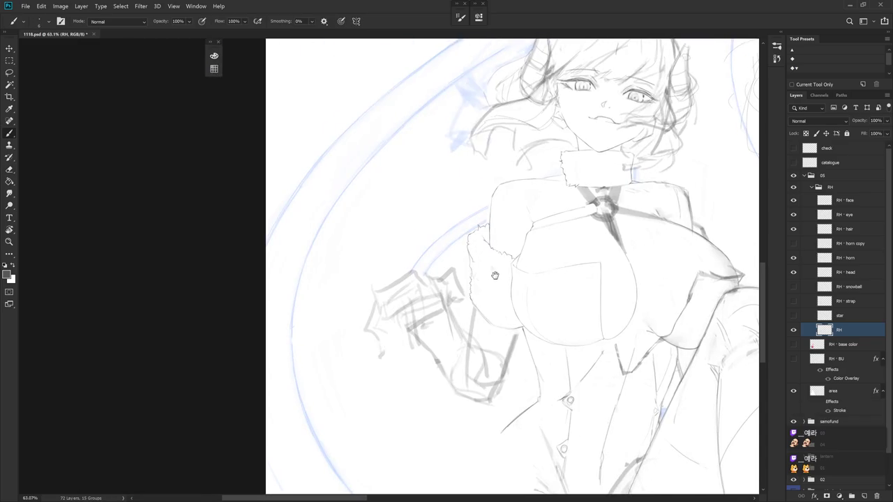
pyautogui.scroll(5, 479, 275)
pyautogui.press('e')
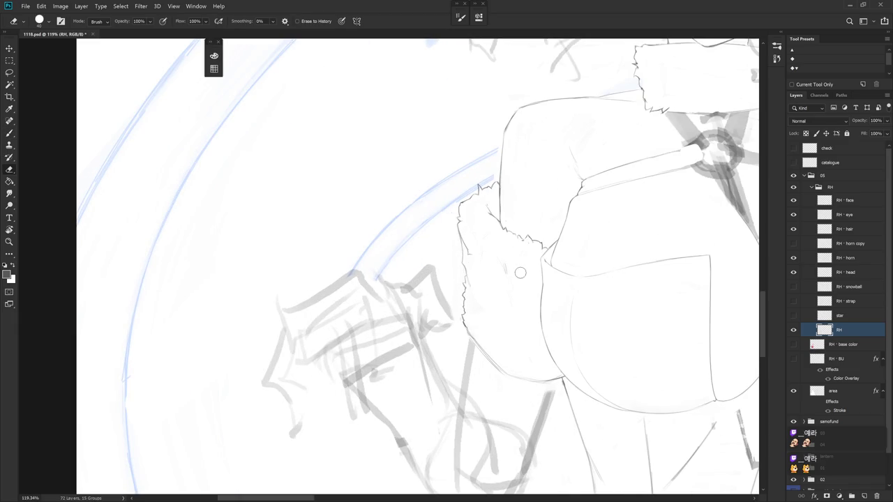
pyautogui.scroll(-5, 492, 286)
# Draw a star mark on the fur cuff and select the star layer
pyautogui.press('b')
pyautogui.moveTo(472, 261); pyautogui.dragTo(475, 281)
pyautogui.moveTo(469, 285); pyautogui.dragTo(476, 298)
pyautogui.click(823, 317)
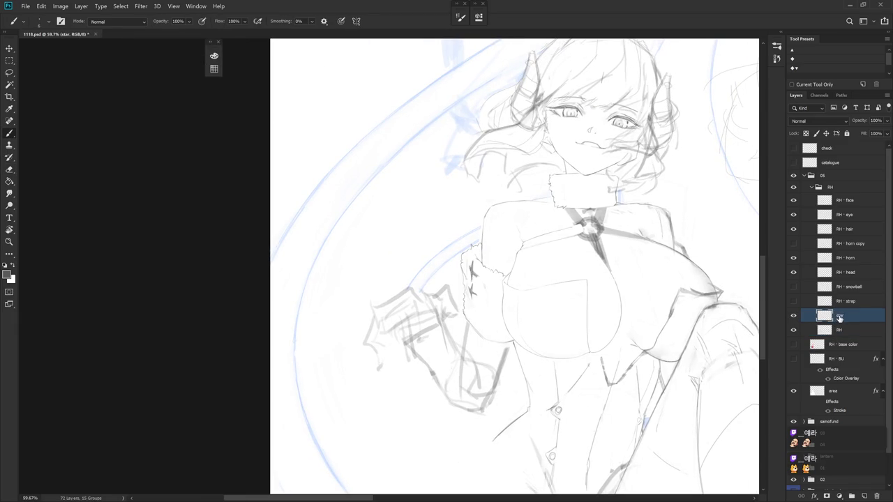
# Toggle the snowball layer's visibility on and off to check the stars
pyautogui.scroll(-2, 551, 347)
pyautogui.scroll(-2, 487, 381)
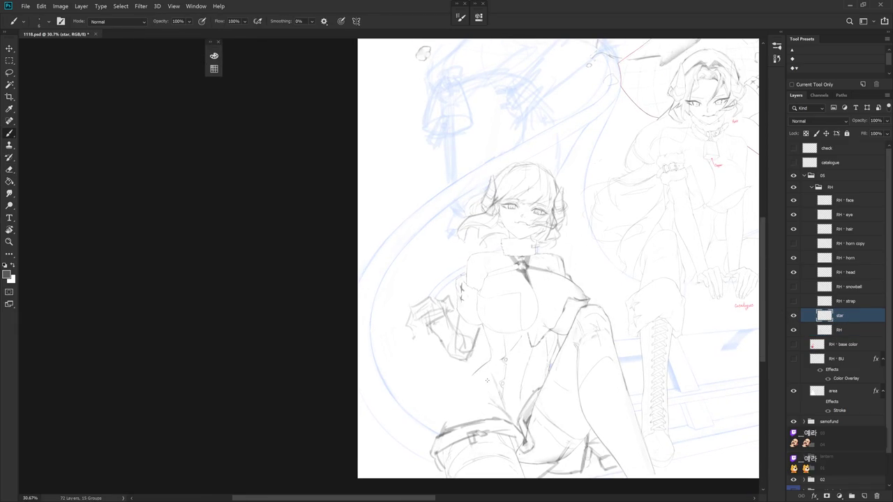
pyautogui.scroll(2, 473, 305)
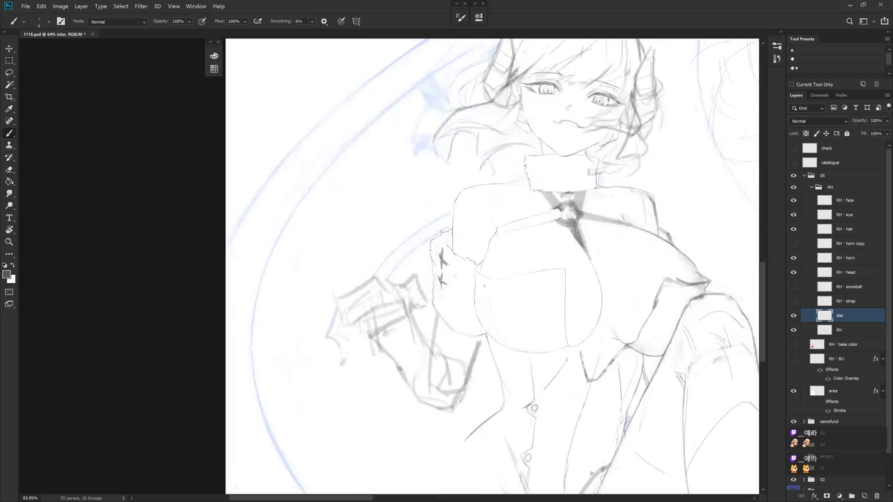
pyautogui.press('v')
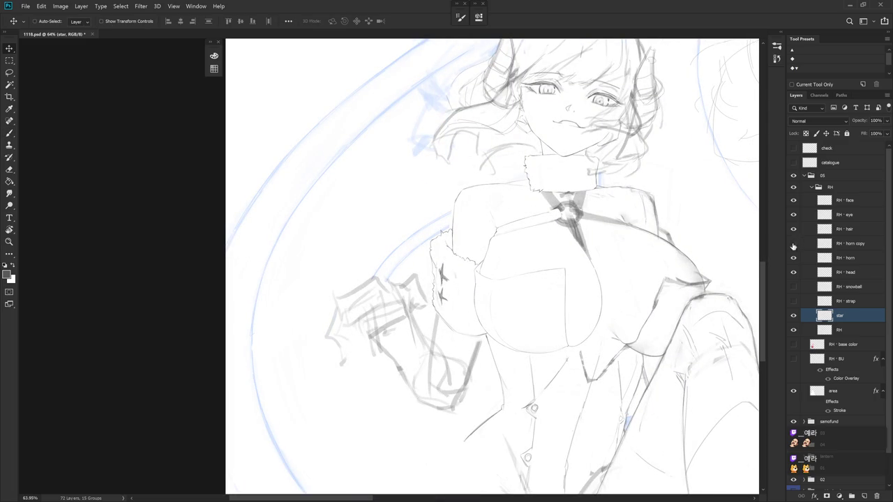
pyautogui.click(793, 287)
pyautogui.click(794, 287)
# Reselect the RH lineart layer and rotate the canvas view clockwise
pyautogui.press('b')
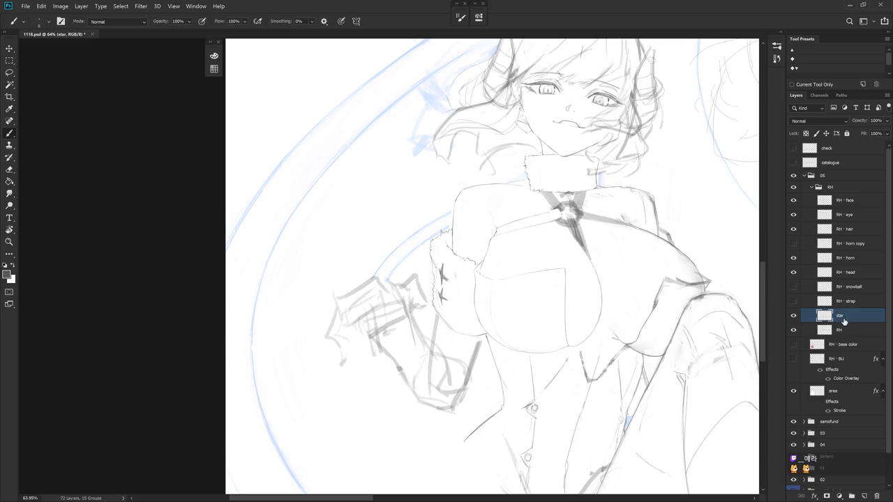
pyautogui.click(844, 333)
pyautogui.moveTo(617, 366)
pyautogui.mouseDown()
pyautogui.moveTo(616, 318)
pyautogui.moveTo(649, 293)
pyautogui.mouseUp()
pyautogui.press('e')
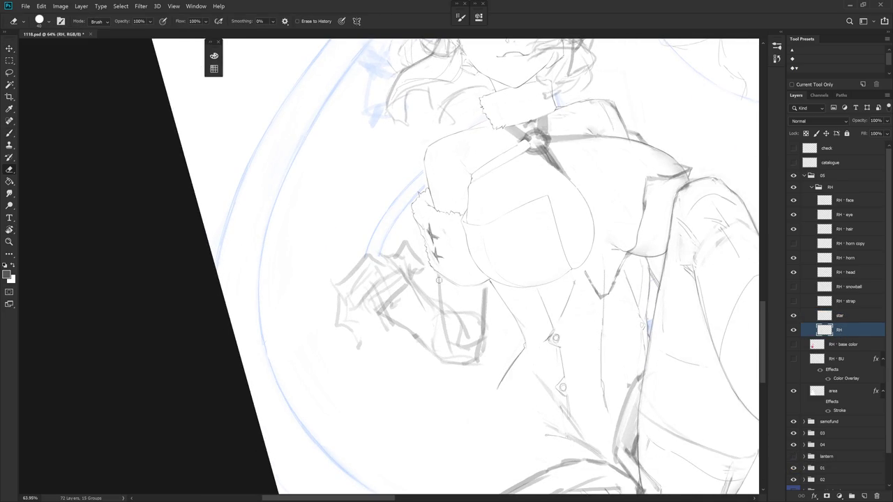
# Erase the top of the short sleeve line below the cuff on layer RH
pyautogui.press('b')
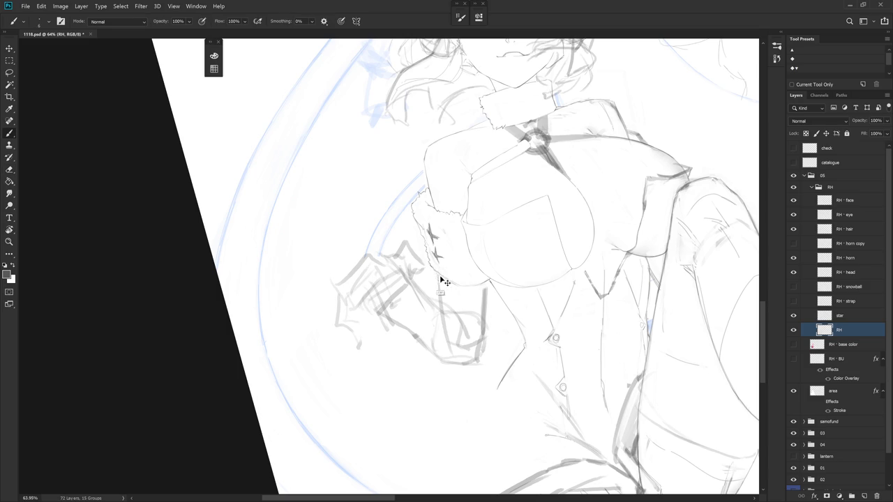
pyautogui.press('e')
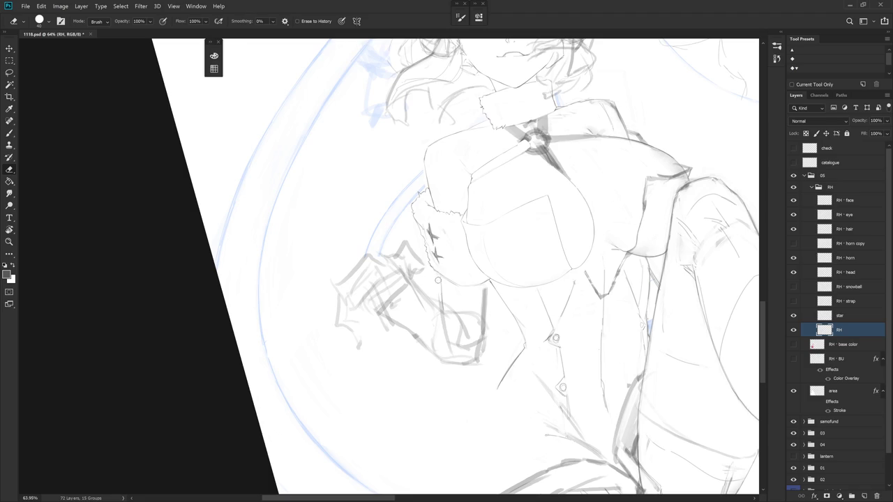
pyautogui.moveTo(484, 286); pyautogui.dragTo(487, 315)
pyautogui.press('b')
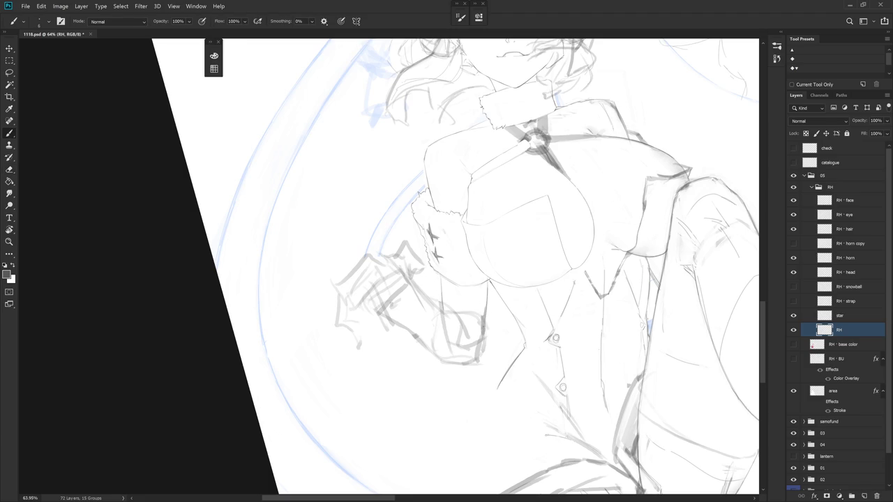
pyautogui.hotkey('ctrl', 'z')
pyautogui.press('e')
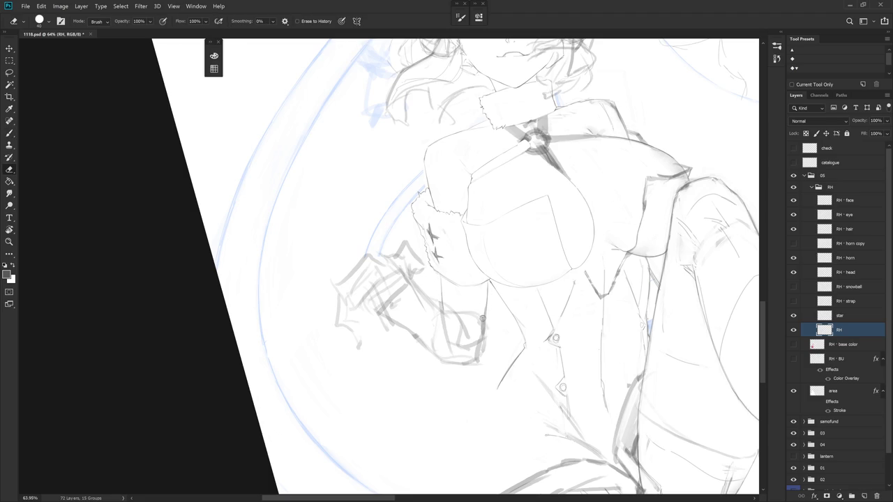
pyautogui.press('Escape')
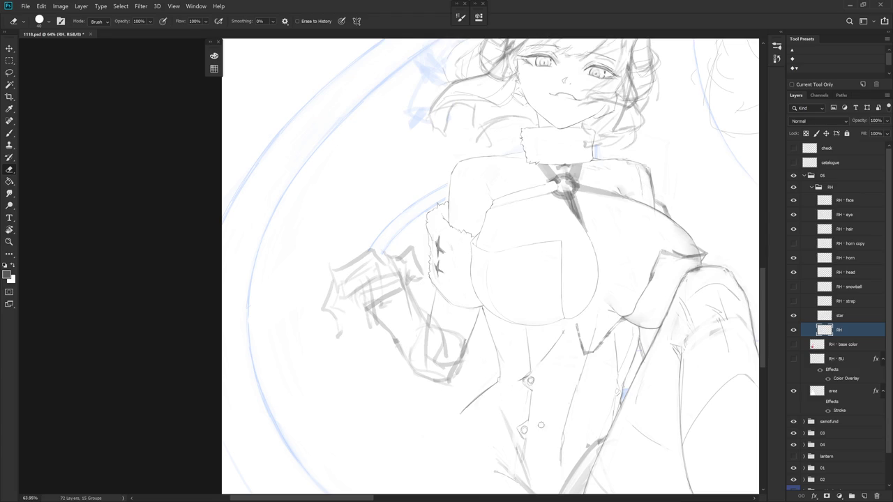
# Make the star layer active and zoom in on the cuff
pyautogui.moveTo(529, 332); pyautogui.dragTo(533, 340)
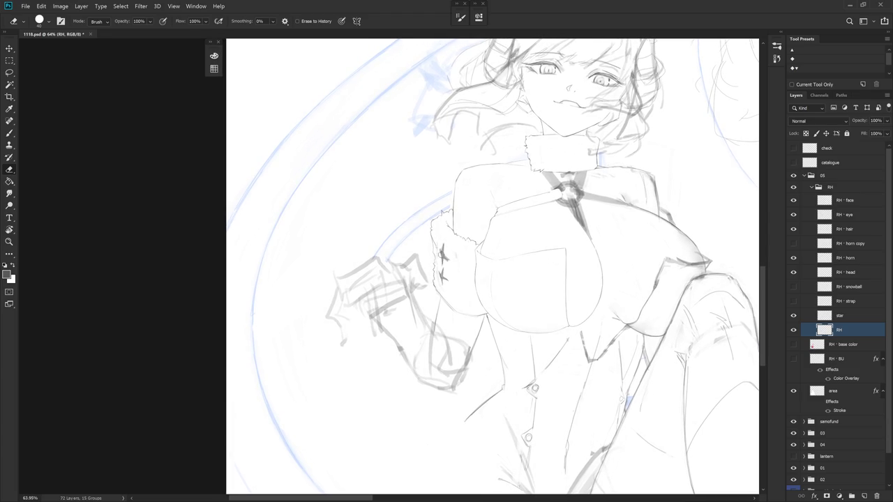
pyautogui.click(859, 319)
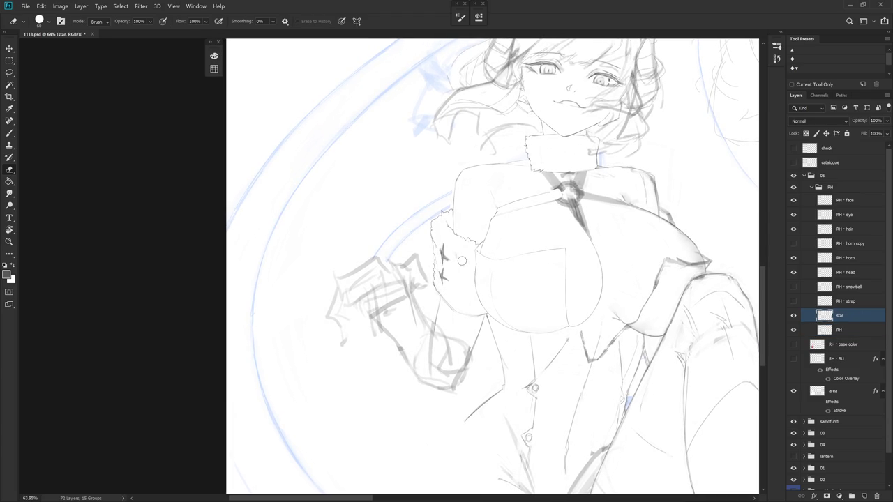
pyautogui.scroll(1, 442, 239)
pyautogui.scroll(1, 444, 240)
pyautogui.rightClick(444, 241)
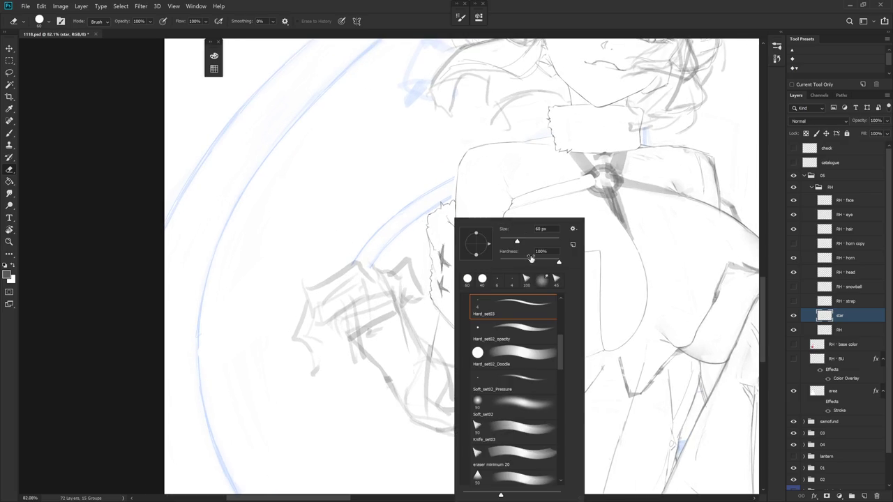
# Erase both star marks with a different eraser preset, then tilt the view and reset it
pyautogui.doubleClick(503, 445)
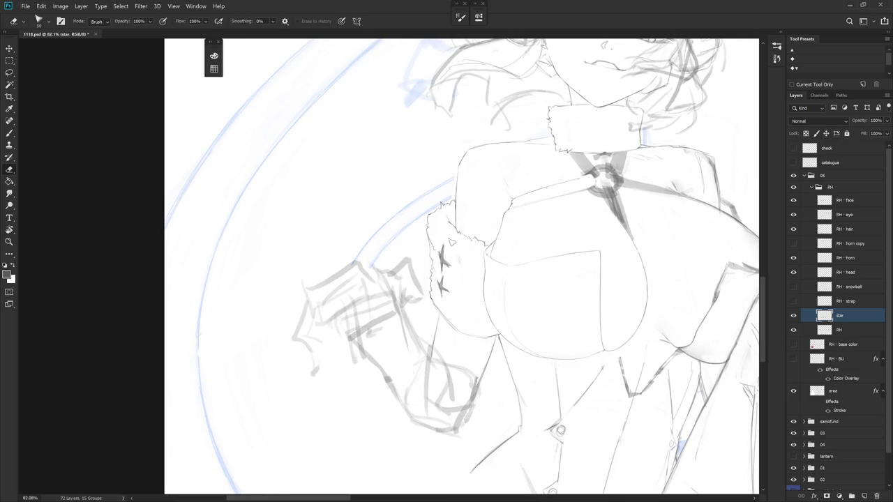
pyautogui.moveTo(445, 251); pyautogui.dragTo(444, 286)
pyautogui.press('b')
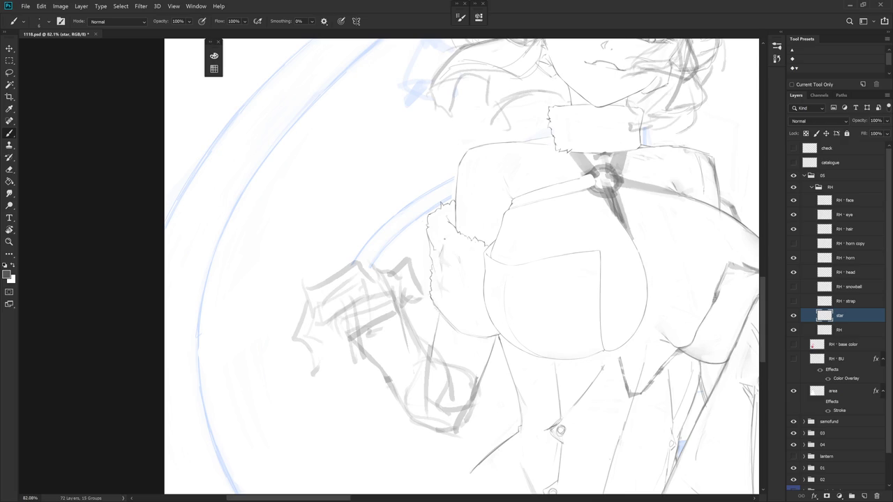
pyautogui.press('r')
pyautogui.moveTo(492, 301); pyautogui.dragTo(453, 318)
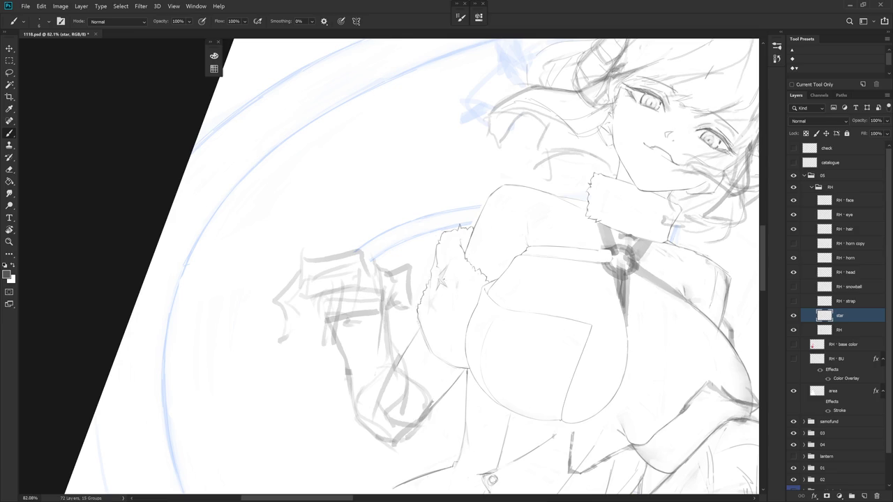
pyautogui.moveTo(440, 282)
pyautogui.mouseDown()
pyautogui.moveTo(481, 288)
pyautogui.moveTo(456, 295)
pyautogui.mouseUp()
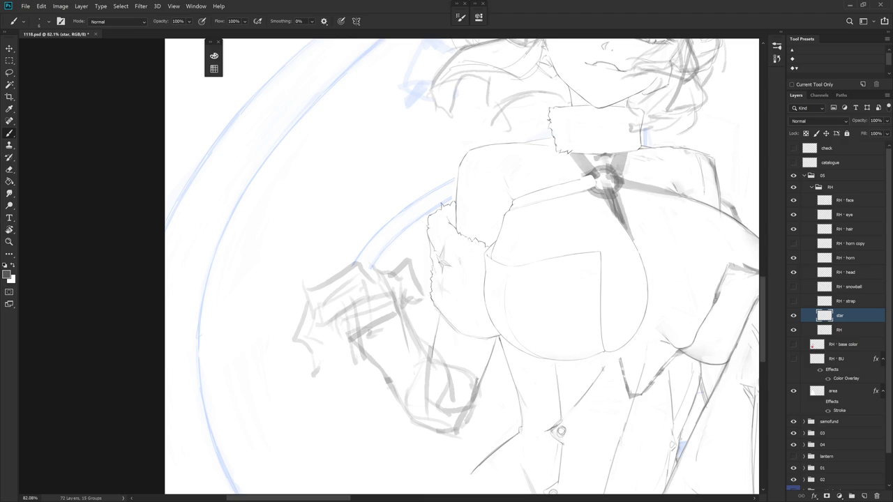
# Switch to the Eraser, check its brush presets, and enlarge it to size 30
pyautogui.press('e')
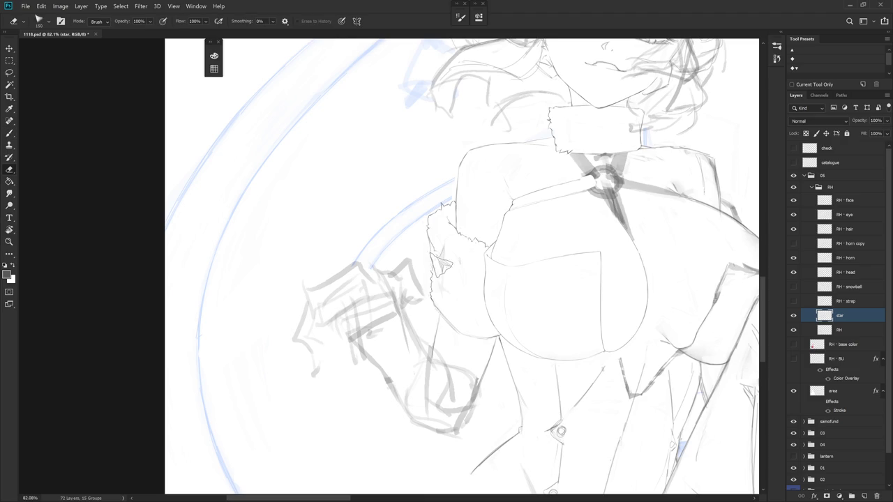
pyautogui.rightClick(474, 272)
pyautogui.press('Escape')
pyautogui.press(']')
pyautogui.press(']')
pyautogui.press(']')
# Draw a clean star on the fur cuff, alternating Brush and Eraser, then zoom out to 40.5%
pyautogui.press('b')
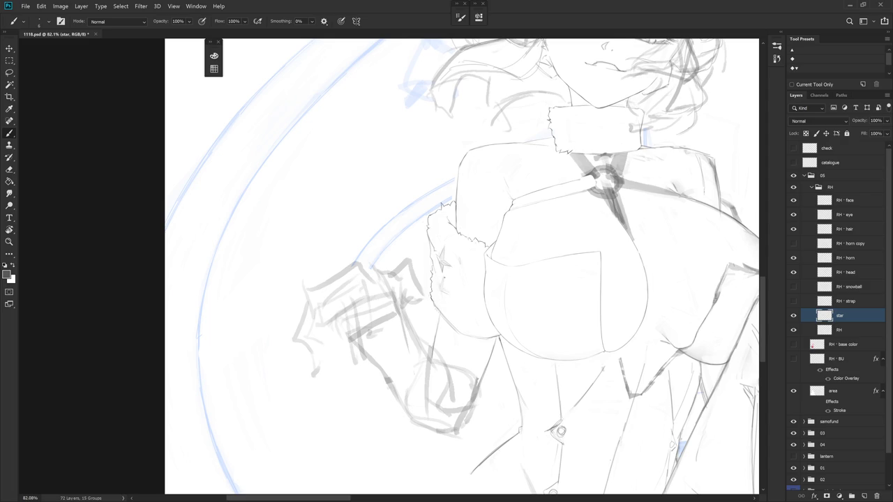
pyautogui.press('e')
pyautogui.press('b')
pyautogui.press('e')
pyautogui.press('b')
pyautogui.press('e')
pyautogui.press('b')
pyautogui.press('e')
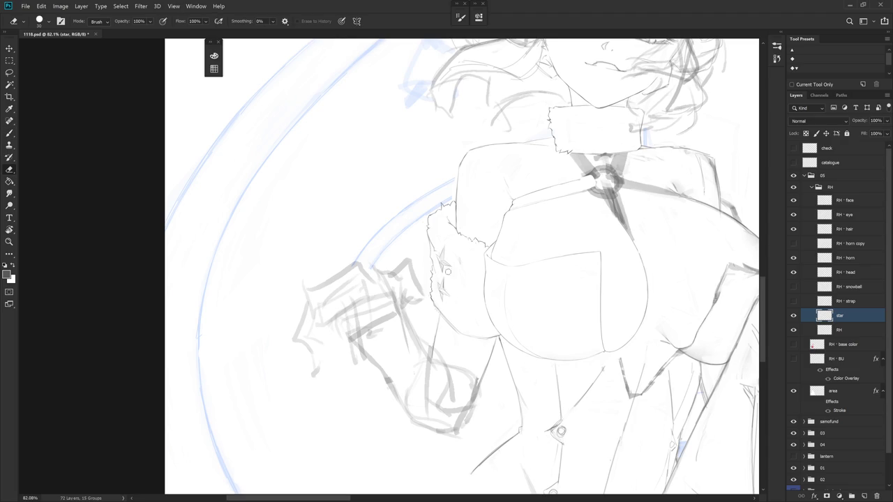
pyautogui.press('b')
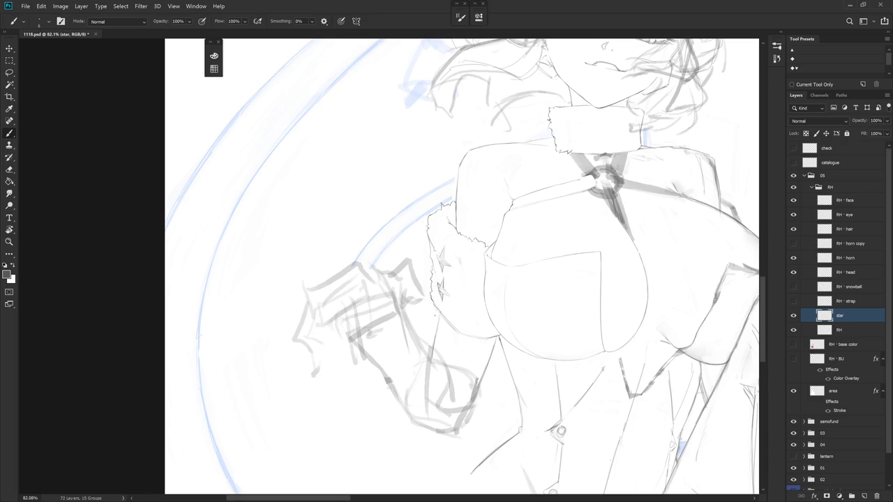
pyautogui.scroll(-3, 494, 310)
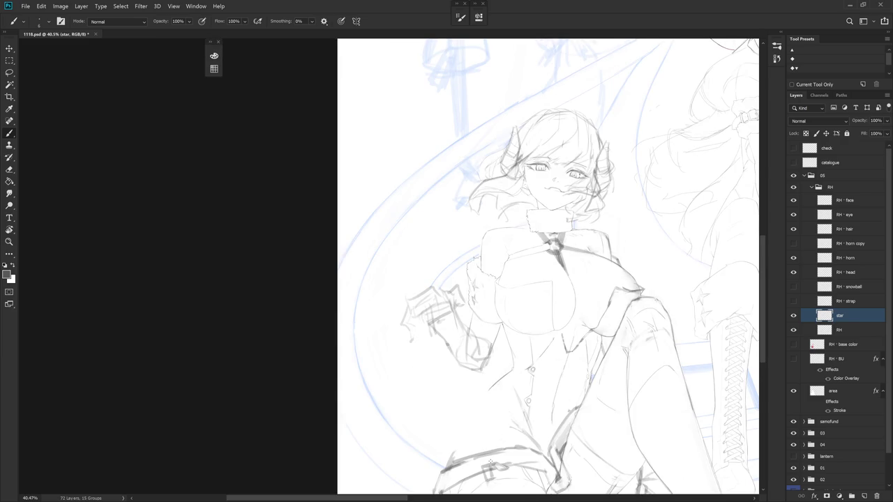
# Scale the star marks on the cuff with Free Transform and confirm
pyautogui.hotkey('ctrl', 't')
pyautogui.scroll(2, 473, 285)
pyautogui.moveTo(488, 321)
pyautogui.mouseDown()
pyautogui.moveTo(491, 333)
pyautogui.moveTo(486, 321)
pyautogui.mouseUp()
pyautogui.press('Return')
pyautogui.press('b')
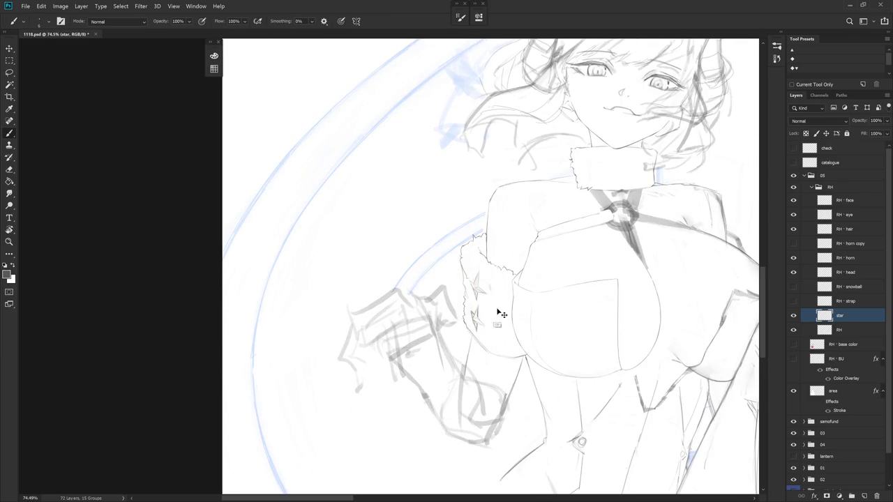
# Touch up the RH lineart layer with Eraser and Brush, then return to the star layer
pyautogui.click(848, 330)
pyautogui.press('e')
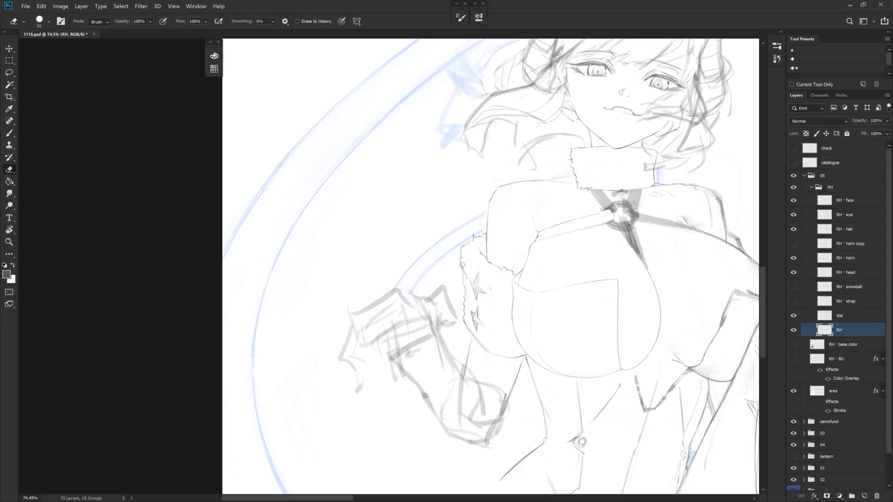
pyautogui.press('b')
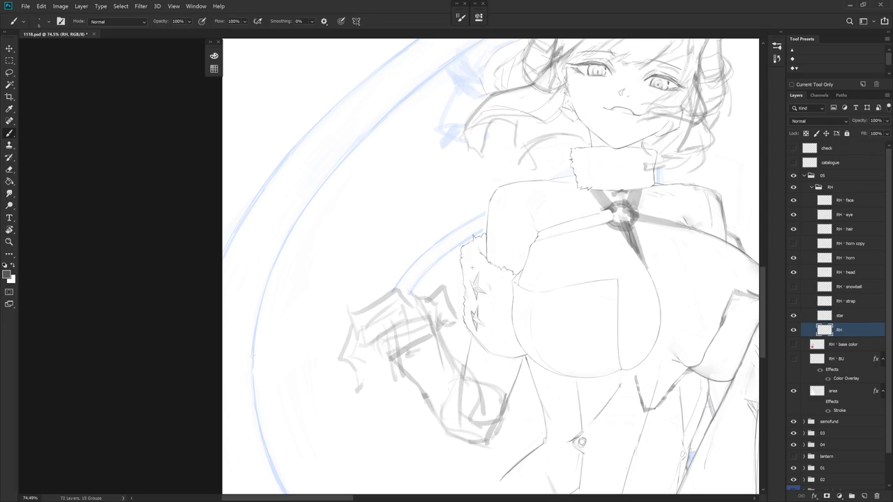
pyautogui.press('e')
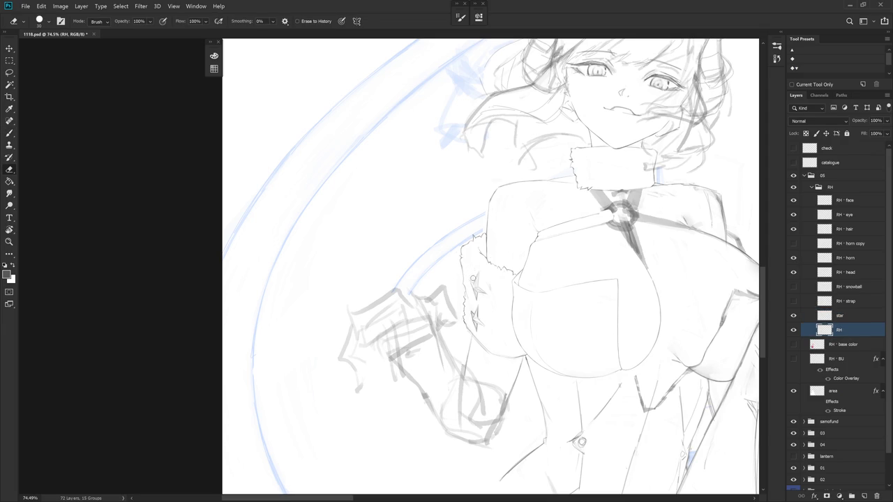
pyautogui.click(848, 315)
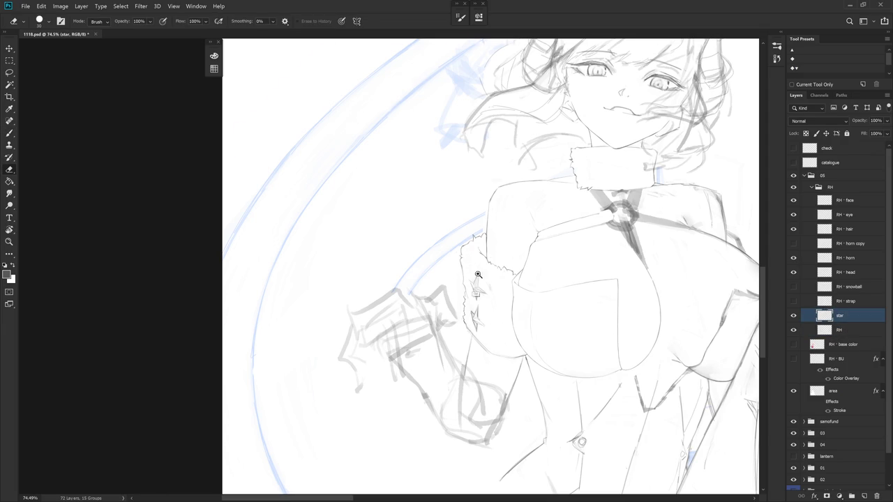
# Add a short stroke to the upper star, erase part of it, and undo the extra line
pyautogui.scroll(3, 476, 288)
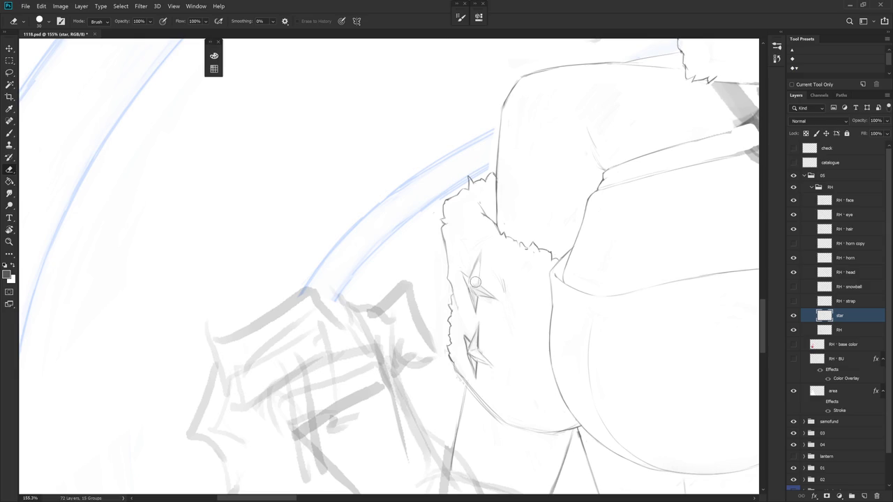
pyautogui.moveTo(478, 262); pyautogui.dragTo(442, 295)
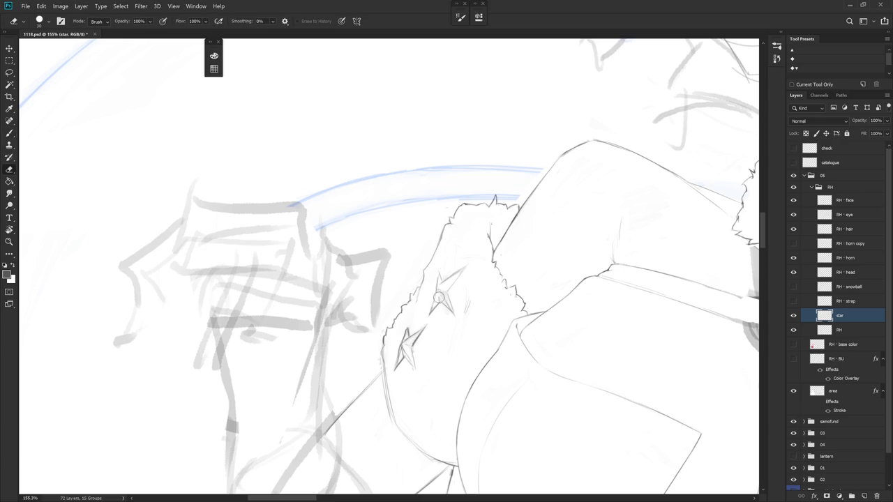
pyautogui.press('b')
pyautogui.press('r')
pyautogui.moveTo(439, 295); pyautogui.dragTo(434, 235)
pyautogui.press('e')
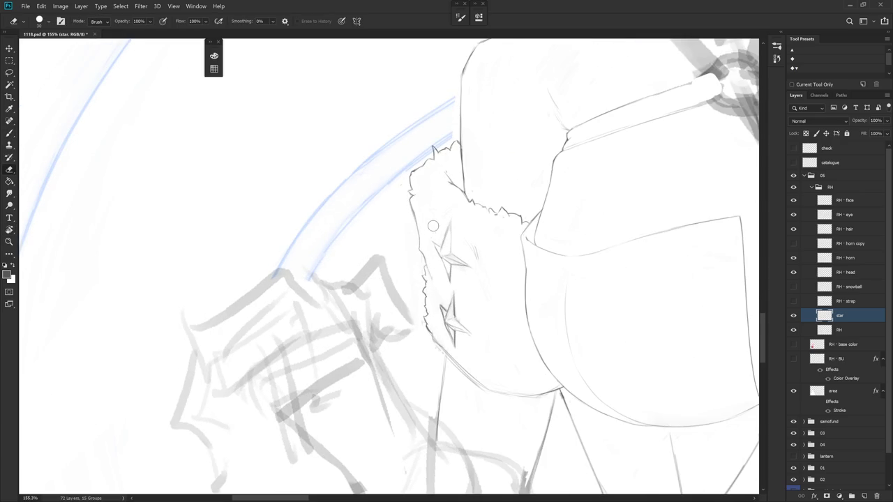
pyautogui.press('b')
pyautogui.moveTo(431, 241)
pyautogui.mouseDown()
pyautogui.moveTo(442, 259)
pyautogui.moveTo(450, 224)
pyautogui.moveTo(442, 264)
pyautogui.mouseUp()
pyautogui.press('e')
pyautogui.press('b')
pyautogui.hotkey('ctrl', 'z')
pyautogui.hotkey('ctrl', 'z')
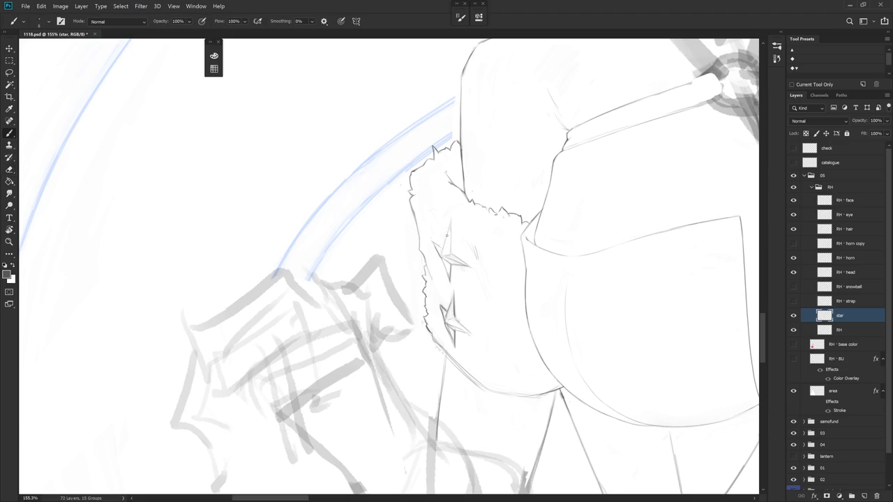
# Refine the star lines further by erasing and repainting, rotating the canvas to a better angle
pyautogui.press('e')
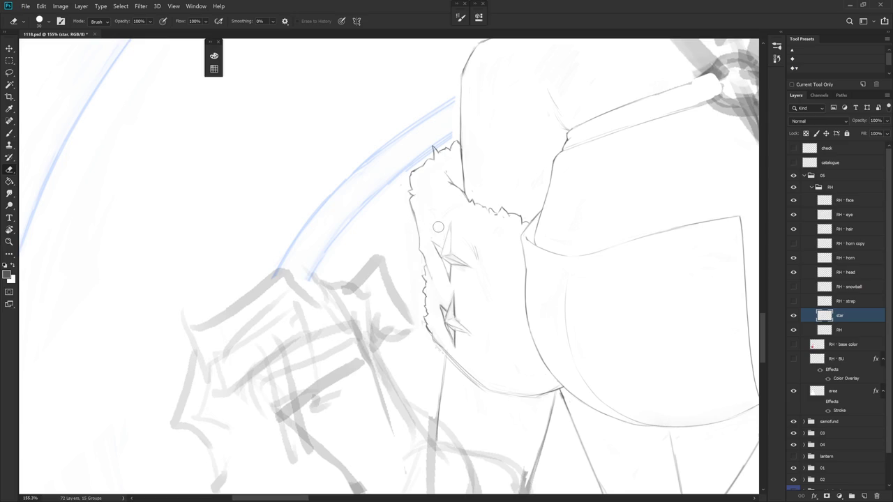
pyautogui.press('b')
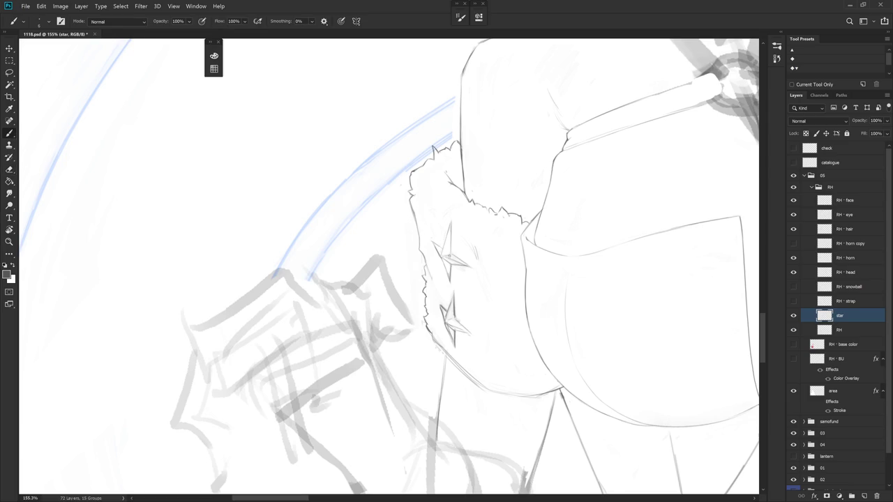
pyautogui.moveTo(480, 268)
pyautogui.mouseDown()
pyautogui.moveTo(474, 252)
pyautogui.moveTo(455, 299)
pyautogui.mouseUp()
pyautogui.press('e')
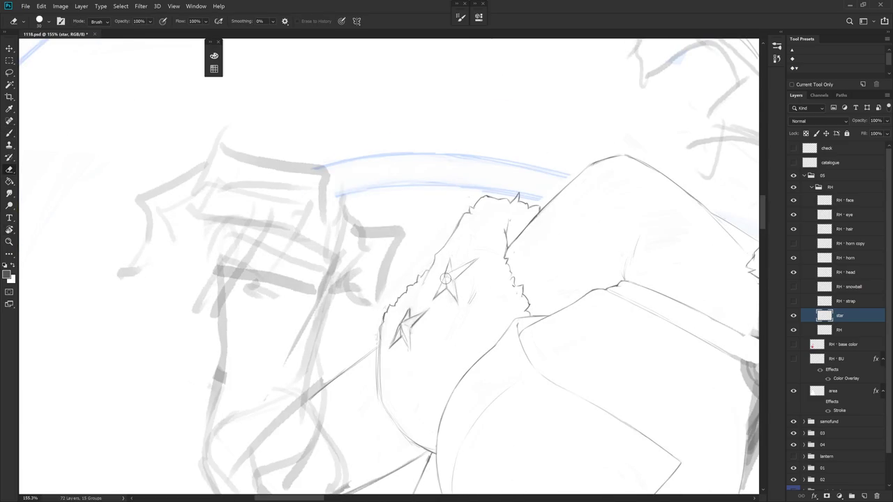
pyautogui.press('b')
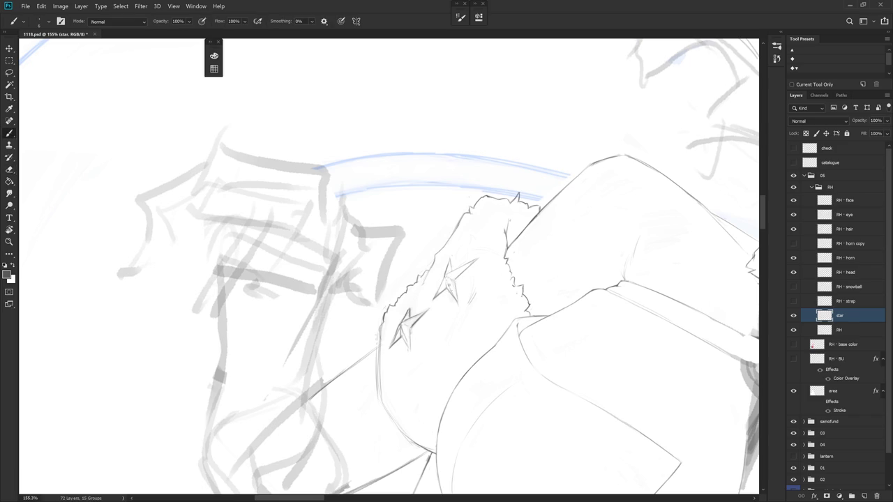
pyautogui.press('e')
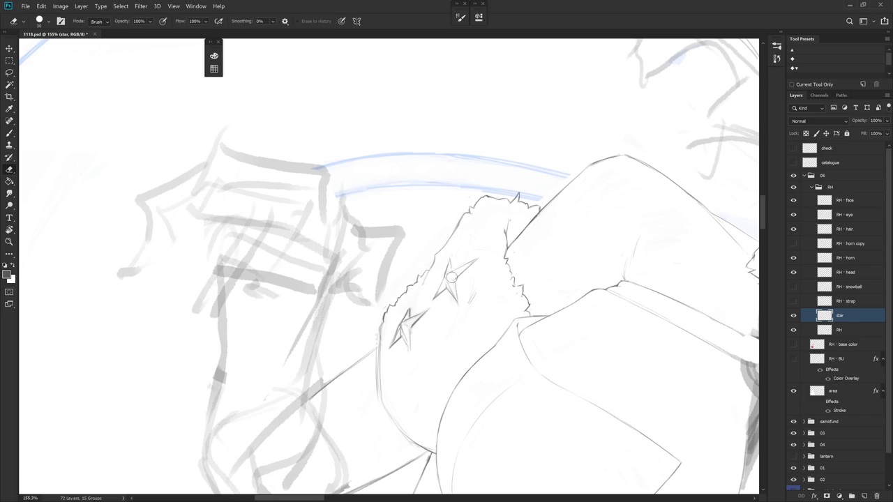
pyautogui.press('b')
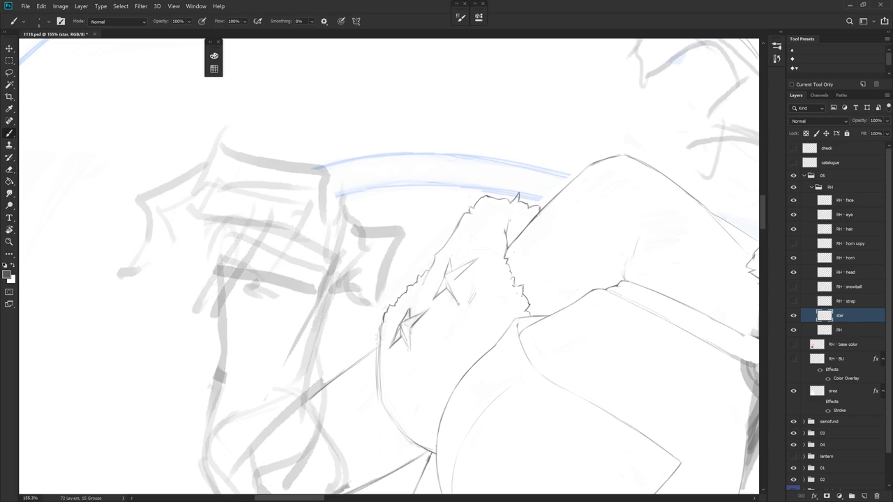
pyautogui.moveTo(461, 325); pyautogui.dragTo(433, 226)
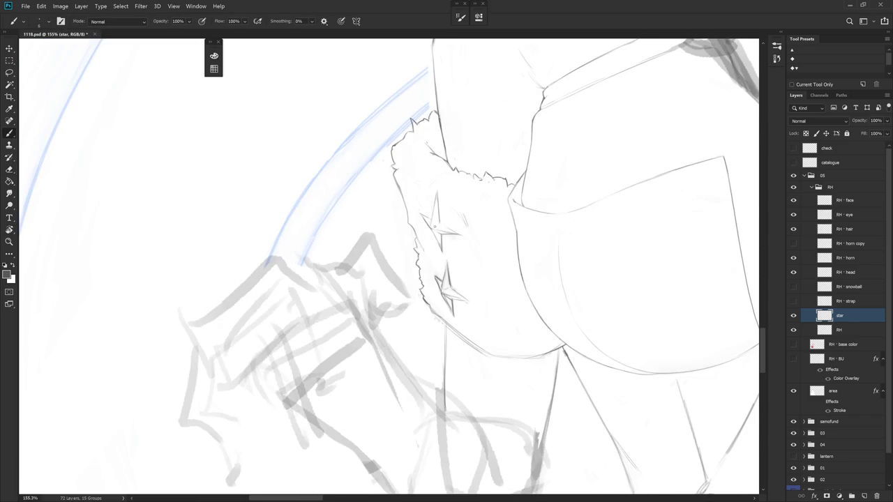
pyautogui.scroll(-3, 530, 282)
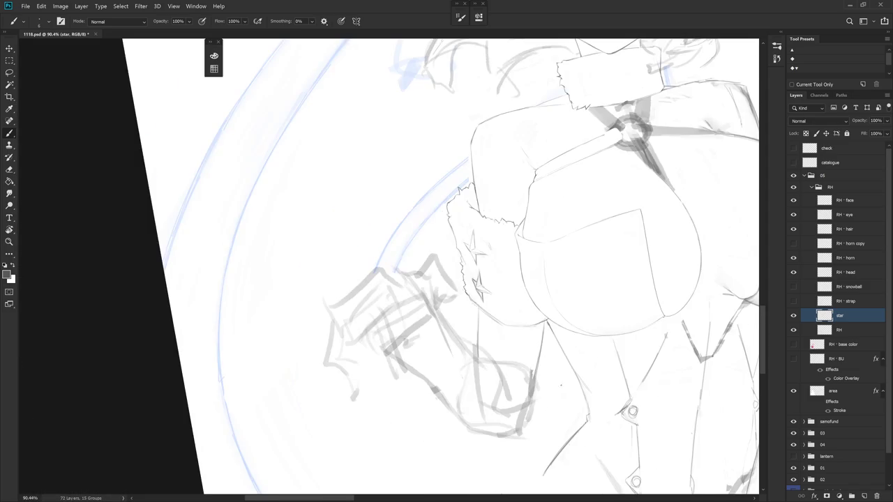
# Lasso-select part of the furry cuff on the RH layer
pyautogui.moveTo(488, 174); pyautogui.dragTo(530, 185)
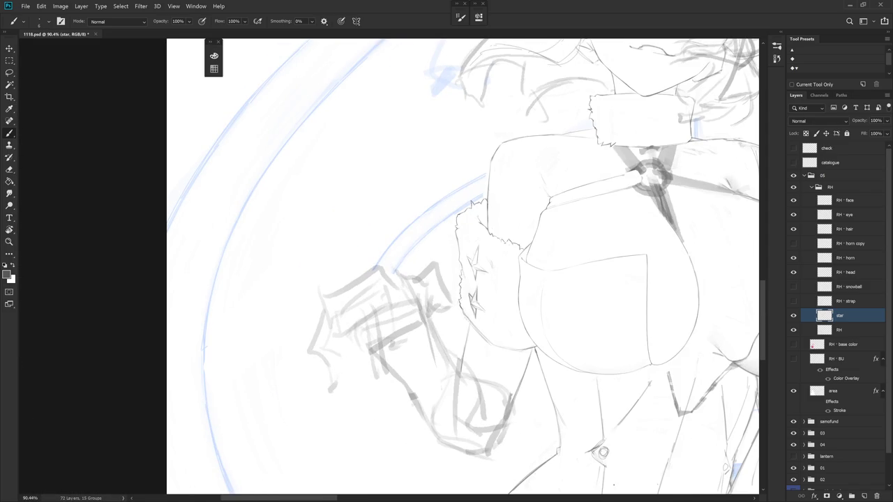
pyautogui.press('e')
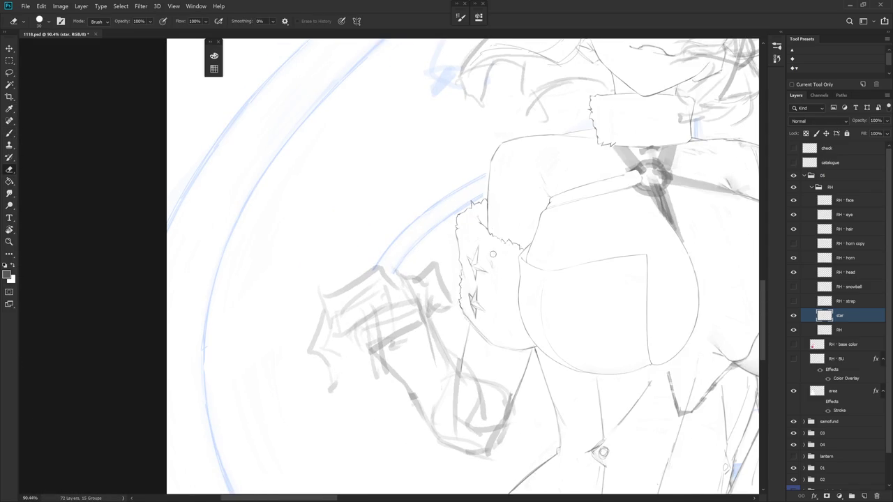
pyautogui.click(848, 333)
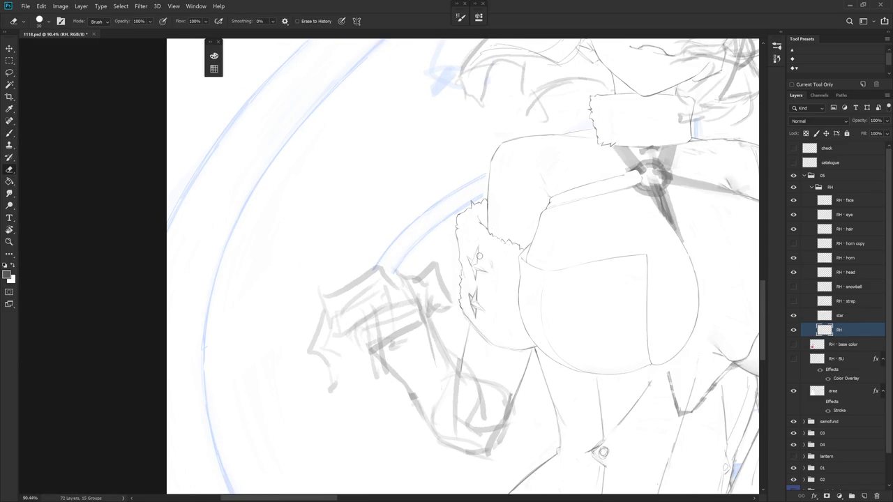
pyautogui.press('l')
pyautogui.moveTo(500, 286); pyautogui.dragTo(470, 251)
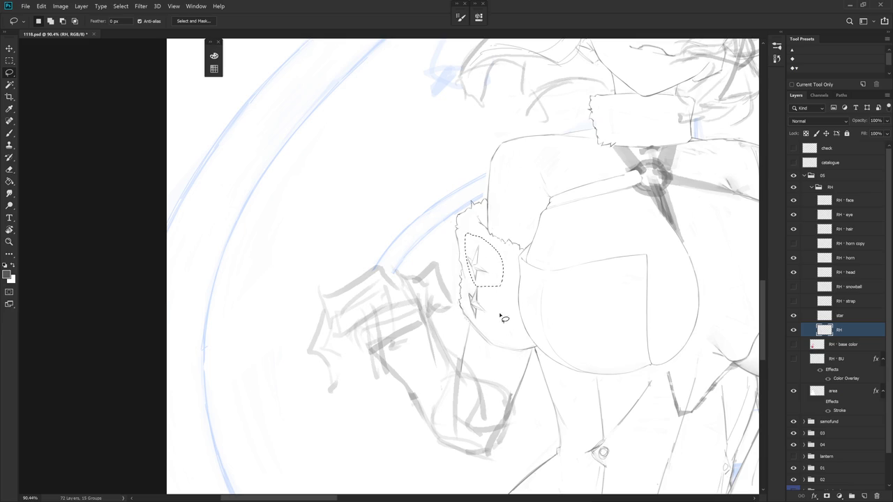
# Back on the star layer, redraw the lines of the lower star
pyautogui.click(845, 316)
pyautogui.scroll(2, 501, 258)
pyautogui.press('e')
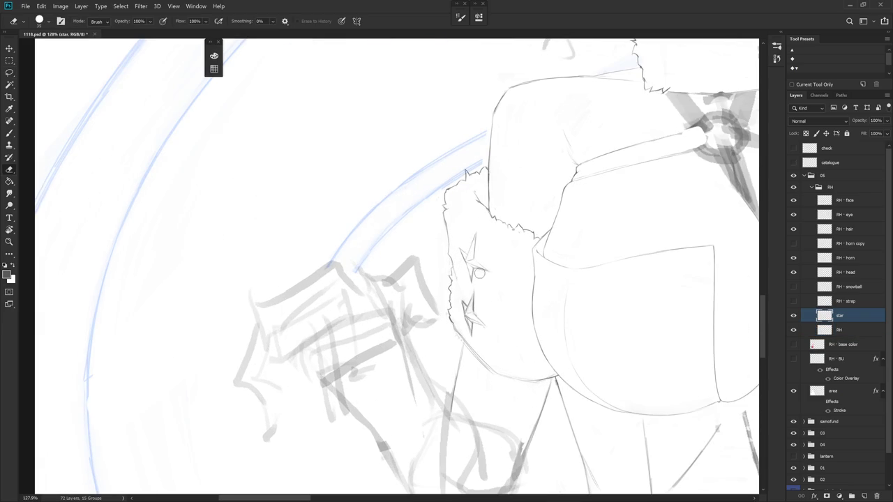
pyautogui.moveTo(515, 364); pyautogui.dragTo(505, 354)
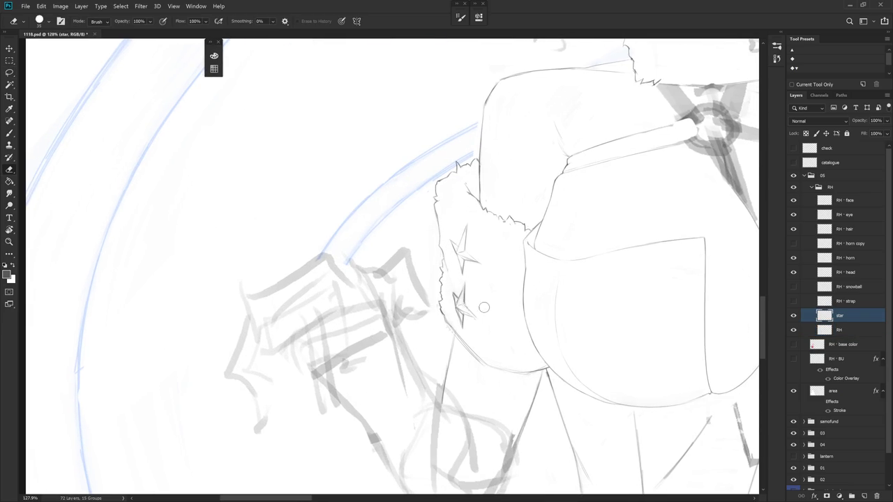
pyautogui.moveTo(467, 300); pyautogui.dragTo(438, 299)
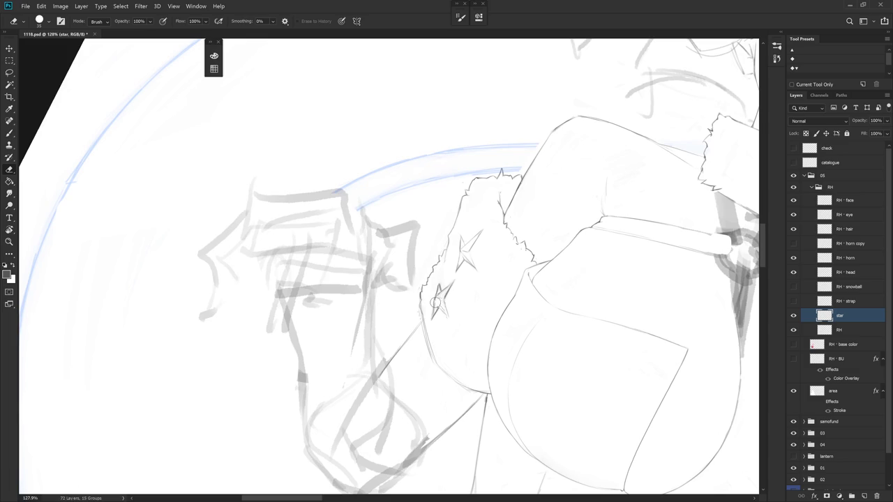
pyautogui.press('b')
pyautogui.moveTo(441, 298); pyautogui.dragTo(450, 318)
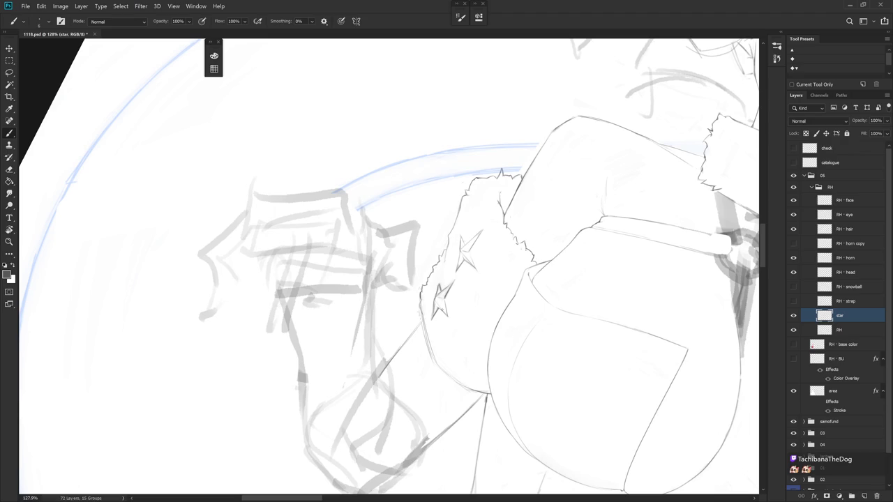
# Erase and extend the lower star's lines upward, rotating the canvas between strokes
pyautogui.press('e')
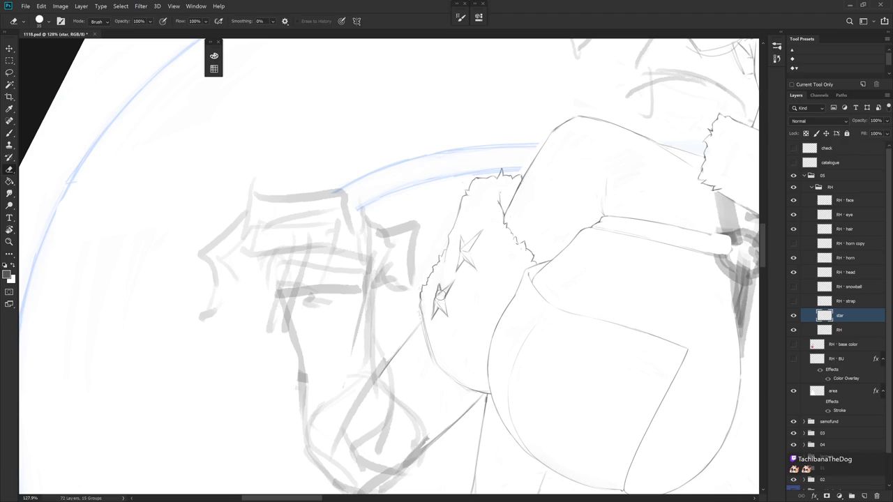
pyautogui.moveTo(440, 296); pyautogui.dragTo(442, 217)
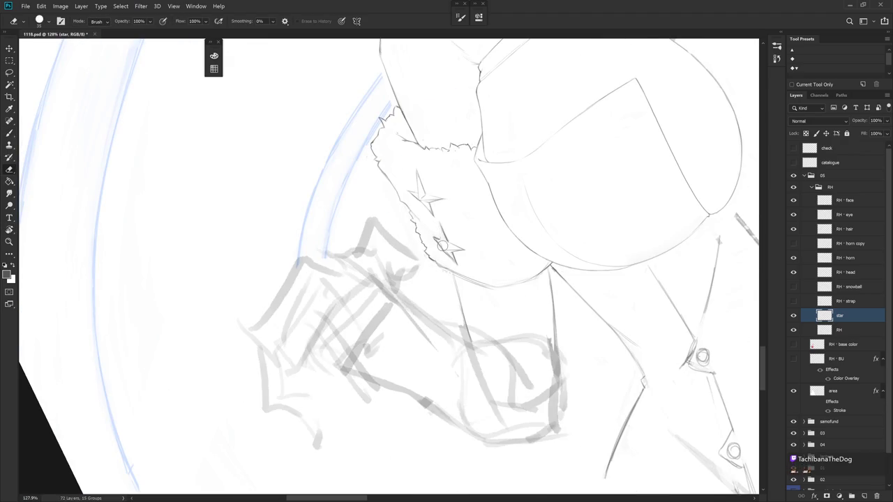
pyautogui.press('b')
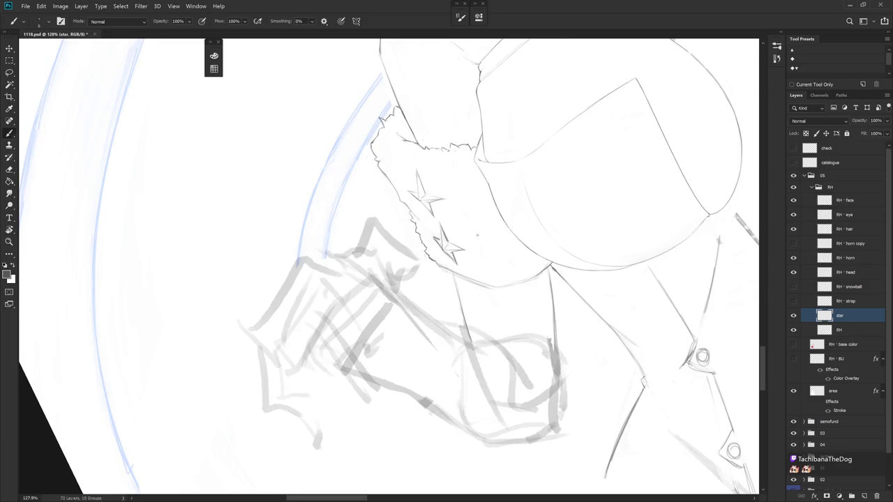
pyautogui.moveTo(450, 251); pyautogui.dragTo(443, 300)
pyautogui.press('e')
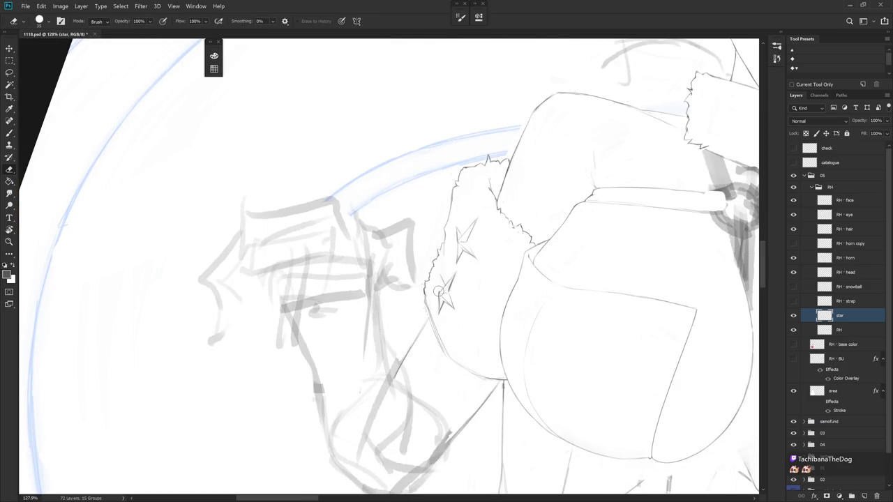
pyautogui.moveTo(440, 287); pyautogui.dragTo(448, 247)
pyautogui.press('r')
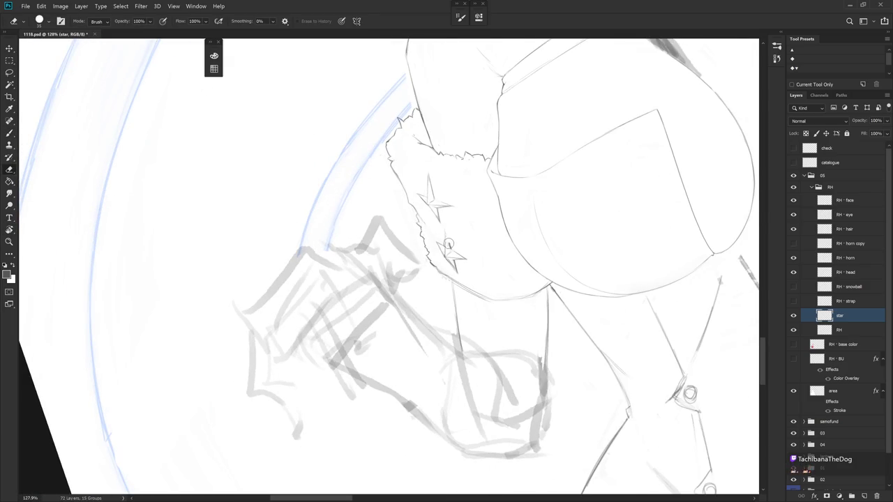
pyautogui.press('b')
pyautogui.moveTo(448, 235)
pyautogui.mouseDown()
pyautogui.moveTo(453, 252)
pyautogui.moveTo(445, 233)
pyautogui.mouseUp()
# Finish erasing touch-ups on the lower star, then rotate the canvas about 25° and zoom out
pyautogui.press('e')
pyautogui.moveTo(447, 251); pyautogui.dragTo(437, 273)
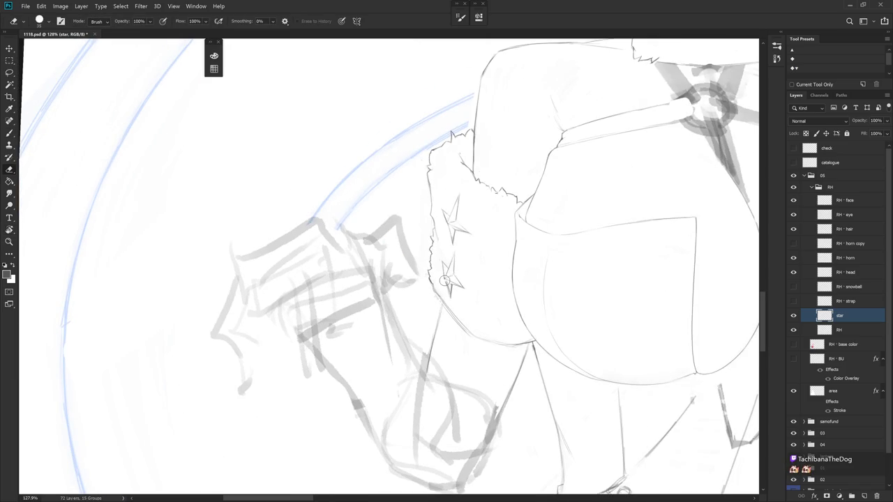
pyautogui.press('b')
pyautogui.press('e')
pyautogui.press('b')
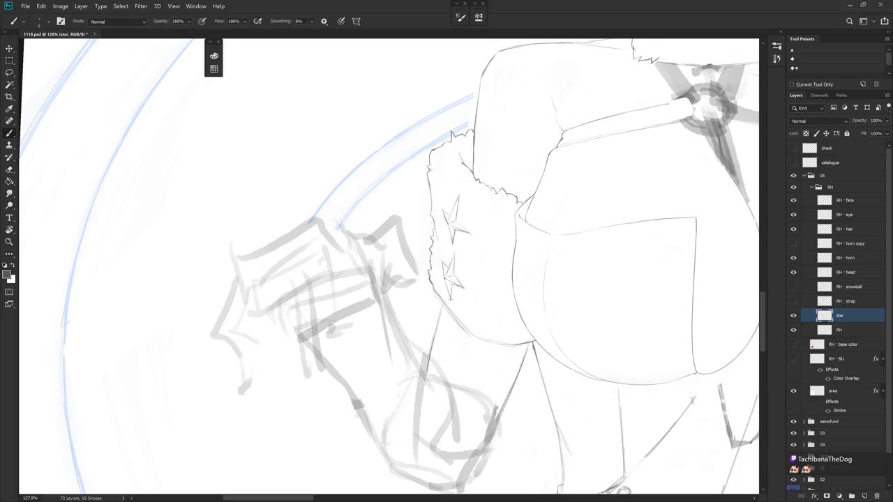
pyautogui.press('r')
pyautogui.moveTo(452, 297); pyautogui.dragTo(433, 321)
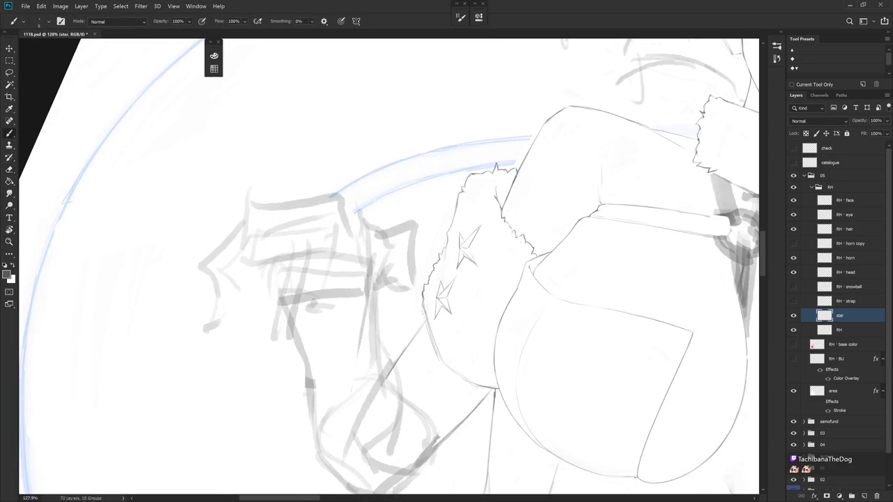
pyautogui.scroll(-2, 441, 293)
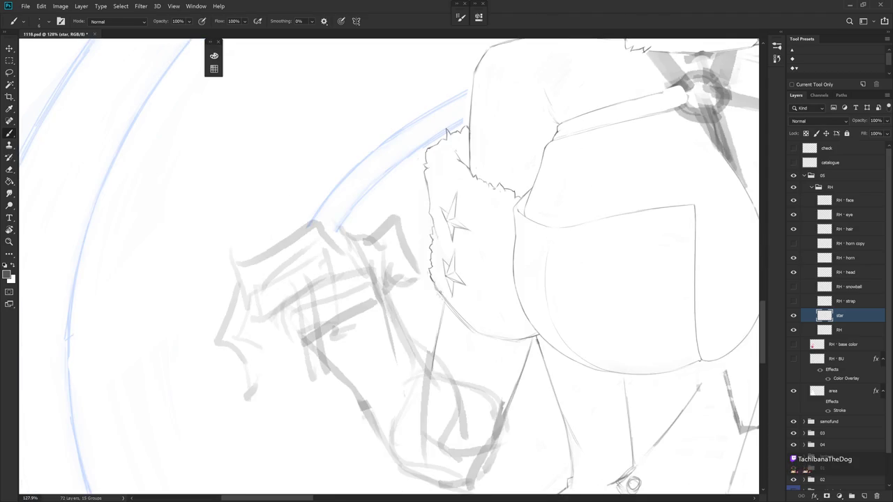
pyautogui.scroll(-3, 441, 293)
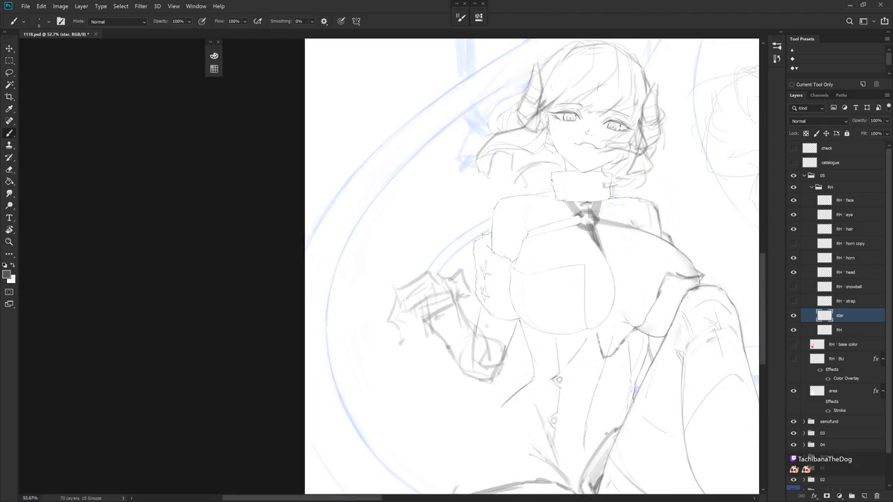
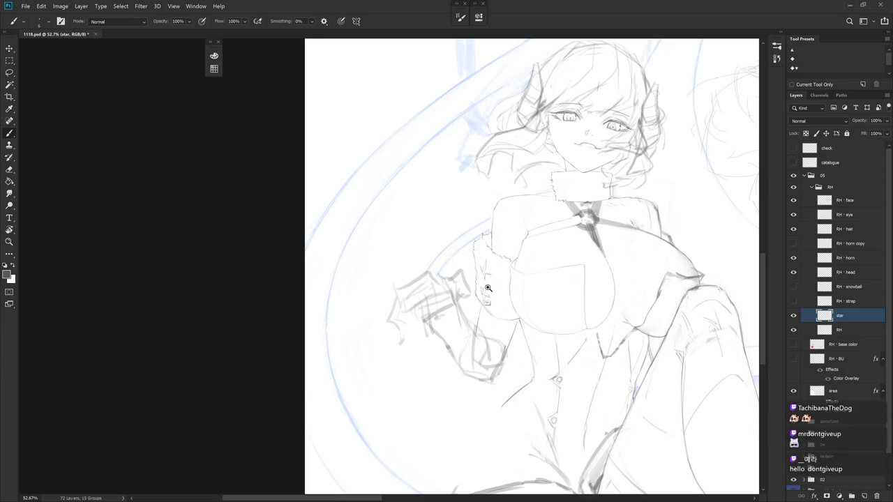
# Zoom onto the sleeve cuff and redraw the two star outlines on the star layer
pyautogui.scroll(3, 491, 298)
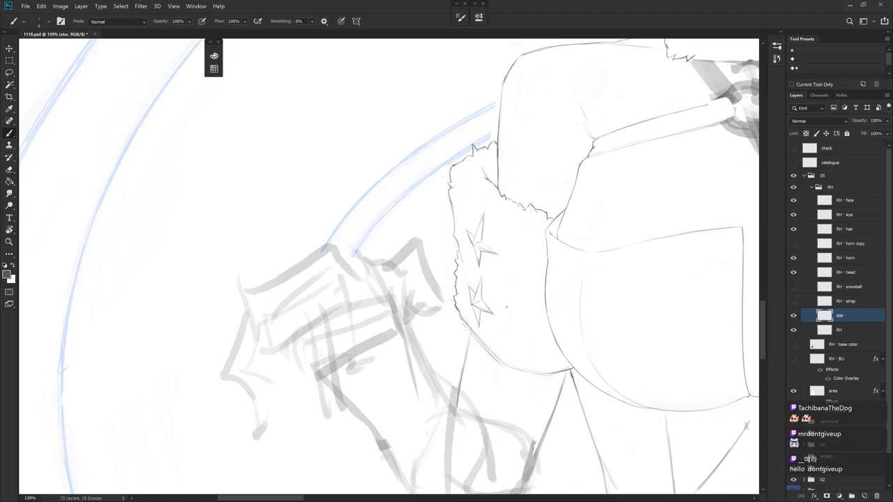
pyautogui.moveTo(506, 308); pyautogui.dragTo(442, 328)
pyautogui.press('e')
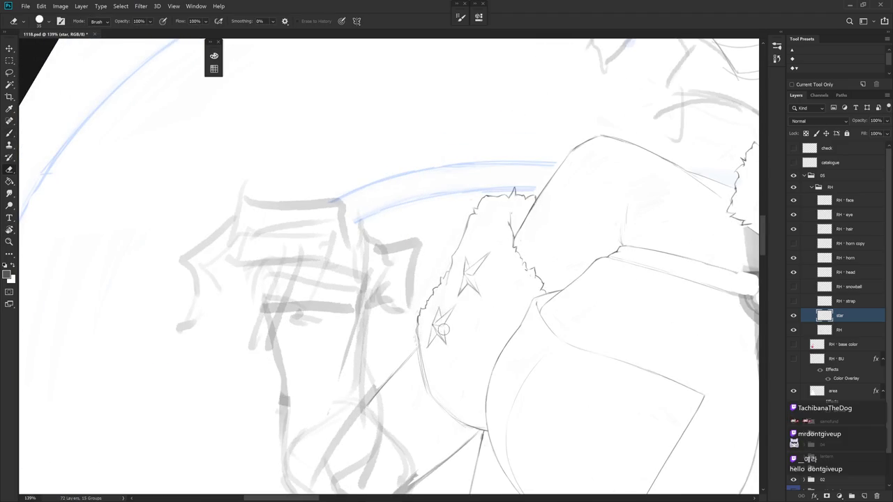
pyautogui.press('b')
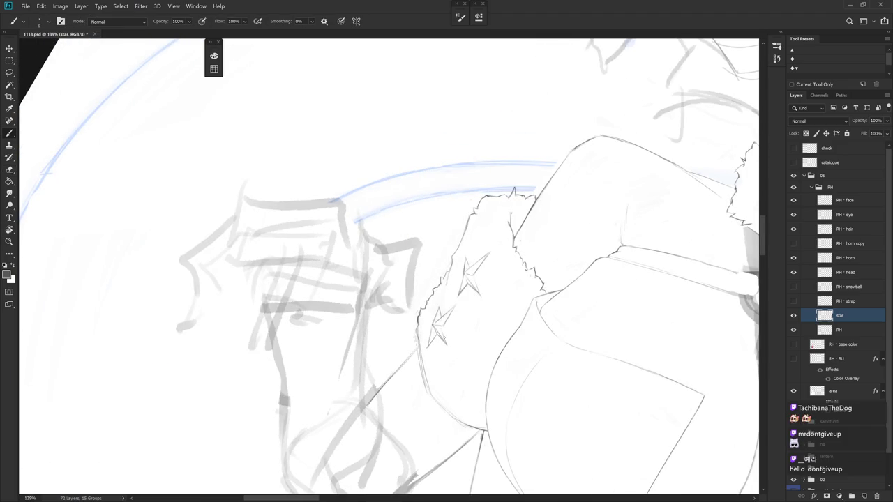
pyautogui.press('e')
pyautogui.press('b')
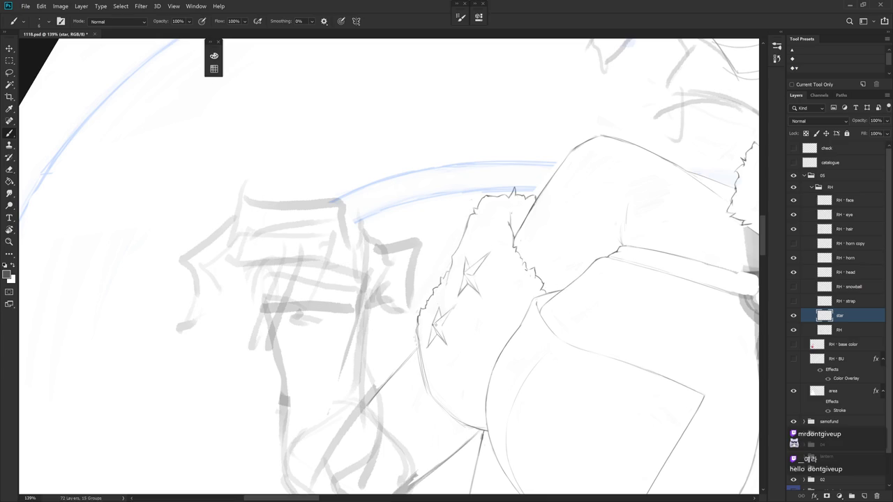
pyautogui.press('e')
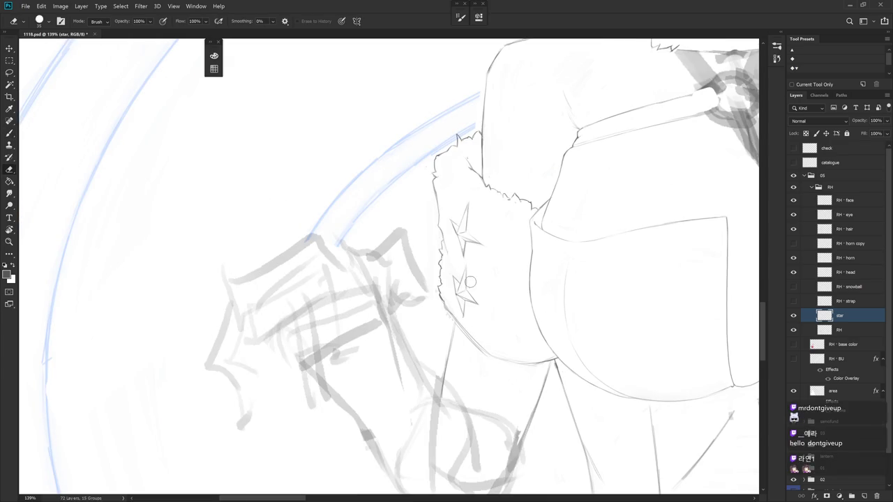
# Add a short stroke to the lower star and tidy the lines around both stars
pyautogui.press('b')
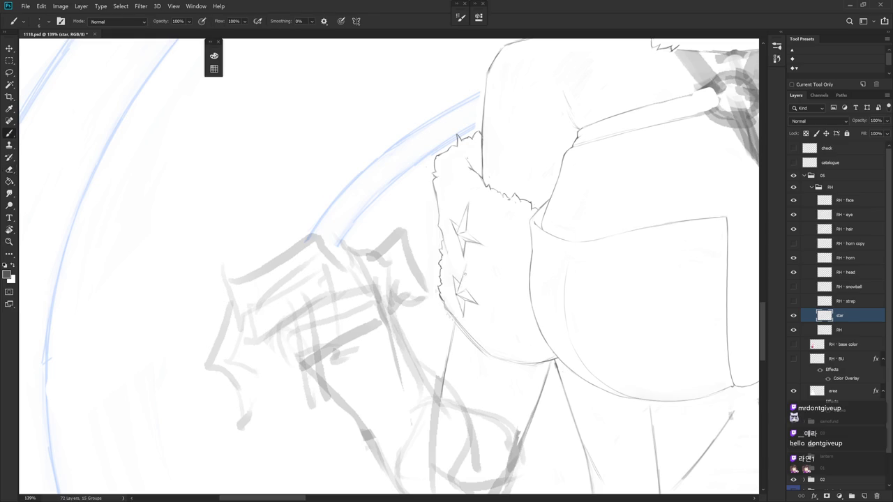
pyautogui.press('e')
pyautogui.press('b')
pyautogui.moveTo(480, 305); pyautogui.dragTo(469, 294)
pyautogui.press('e')
pyautogui.press('b')
pyautogui.scroll(-4, 516, 298)
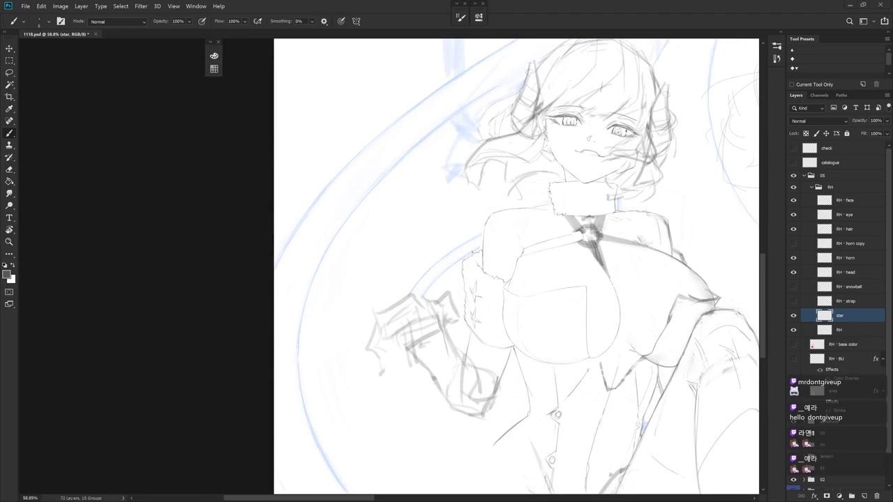
pyautogui.scroll(3, 498, 290)
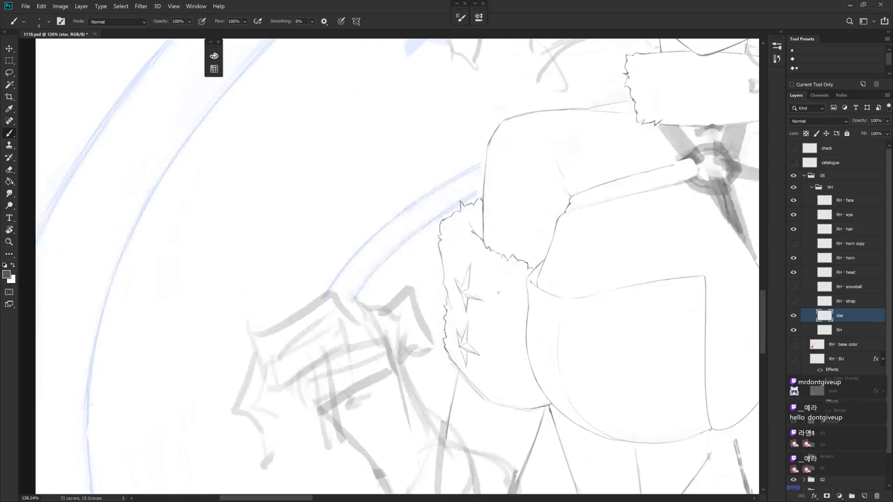
# Lasso the upper cuff star and nudge it into place
pyautogui.press('l')
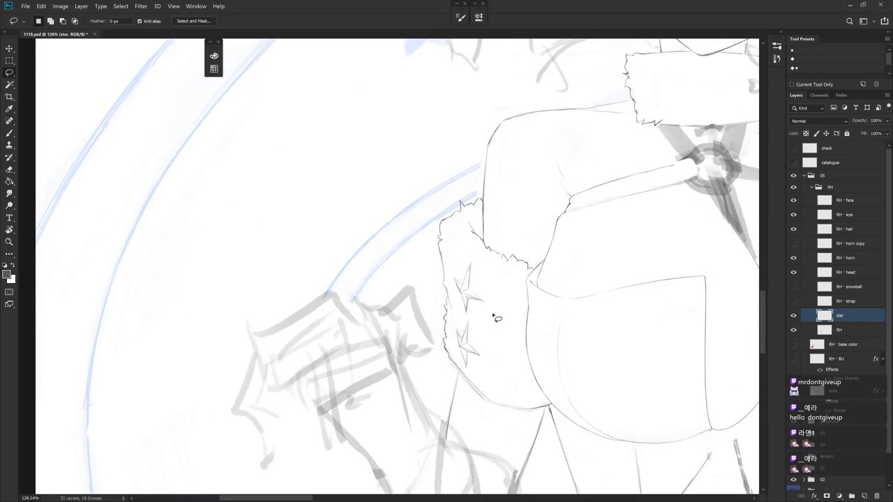
pyautogui.moveTo(484, 367); pyautogui.dragTo(479, 299)
pyautogui.hotkey('ctrl', 't')
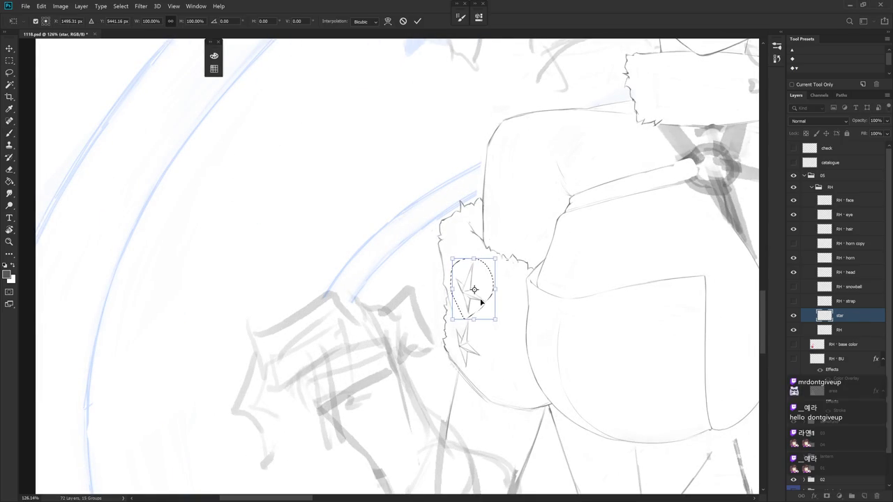
pyautogui.press('Return')
pyautogui.hotkey('ctrl', 'd')
# Rotate both cuff stars slightly with Free Transform and commit
pyautogui.hotkey('ctrl', 't')
pyautogui.moveTo(509, 259); pyautogui.dragTo(513, 255)
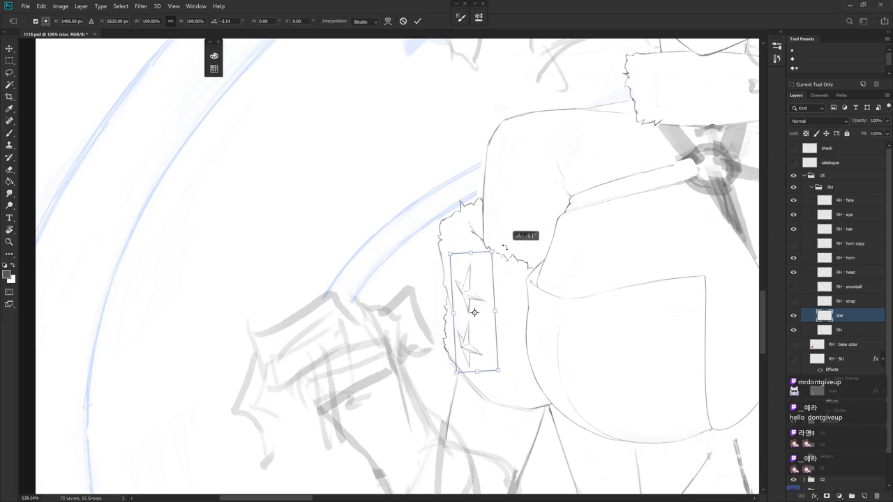
pyautogui.press('Return')
pyautogui.scroll(-2, 491, 368)
pyautogui.scroll(-2, 491, 368)
# Merge the star layer down into the RH layer
pyautogui.press('b')
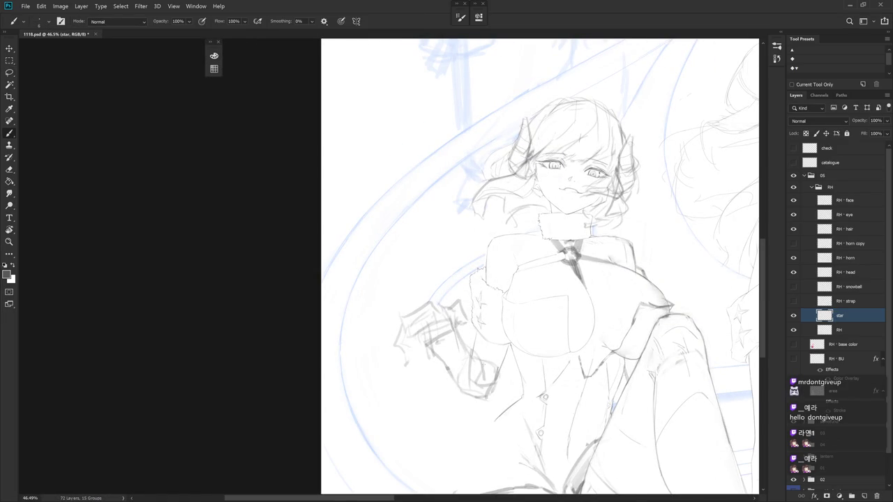
pyautogui.hotkey('ctrl', 'e')
pyautogui.scroll(3, 507, 342)
pyautogui.scroll(-1, 454, 286)
# Erase and redraw the cuff lines around the gripping hand on the RH layer
pyautogui.press('e')
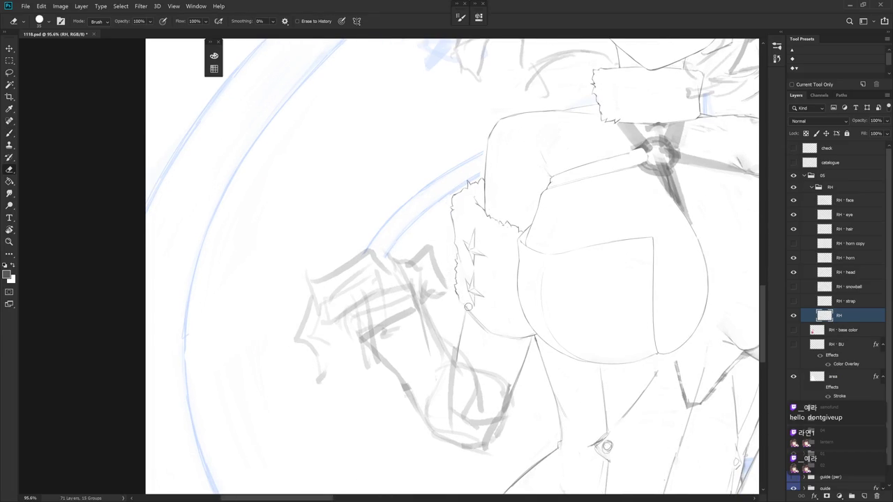
pyautogui.press('b')
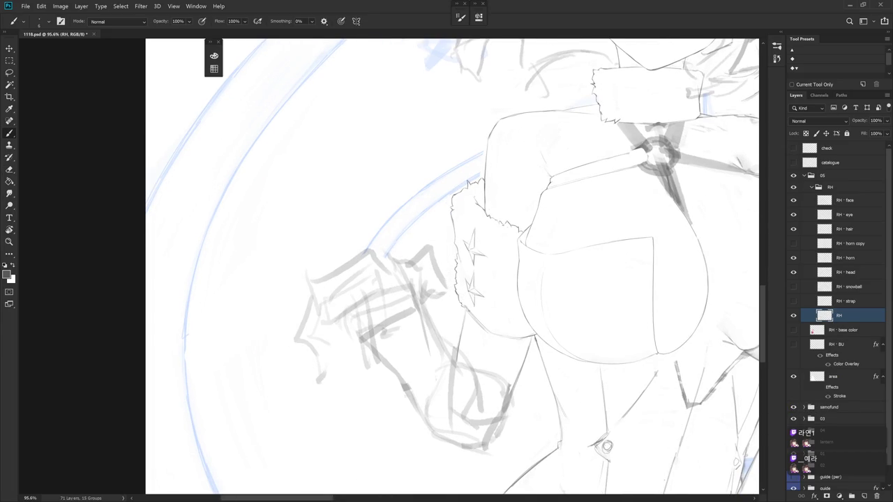
pyautogui.press('e')
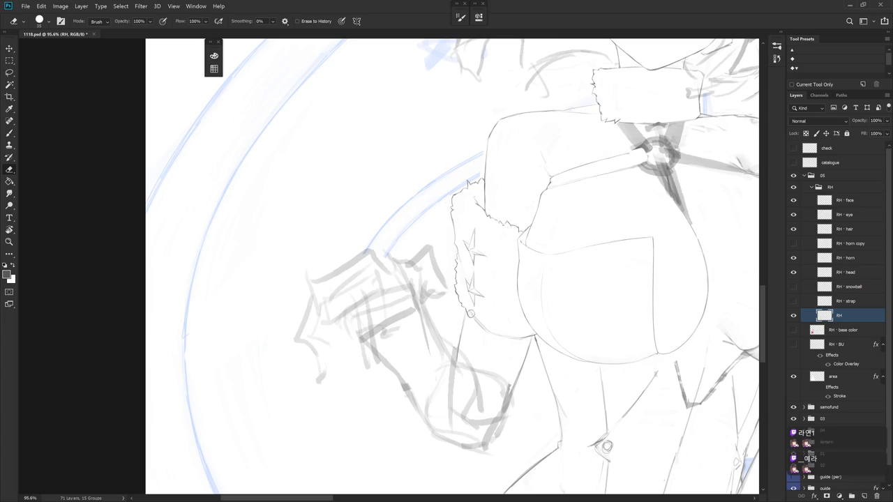
pyautogui.press('b')
pyautogui.press('e')
pyautogui.press('b')
pyautogui.press('e')
pyautogui.press('b')
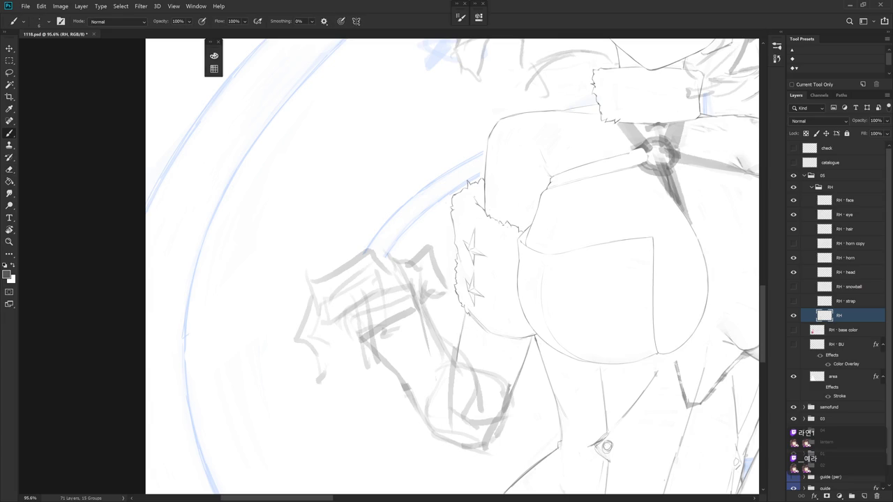
pyautogui.press('e')
# Tidy the fur cuff edge from a rotated view, then reset the view upright
pyautogui.moveTo(486, 349); pyautogui.dragTo(473, 391)
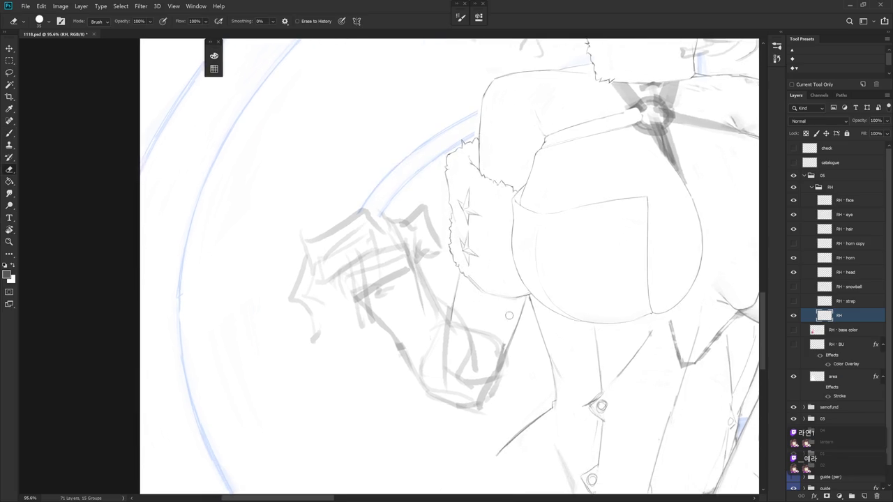
pyautogui.press('b')
pyautogui.press('e')
pyautogui.press('b')
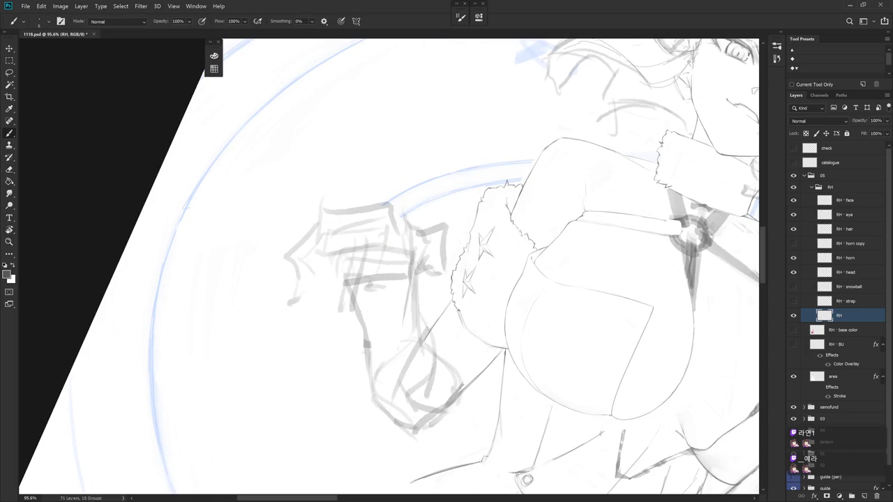
pyautogui.press('e')
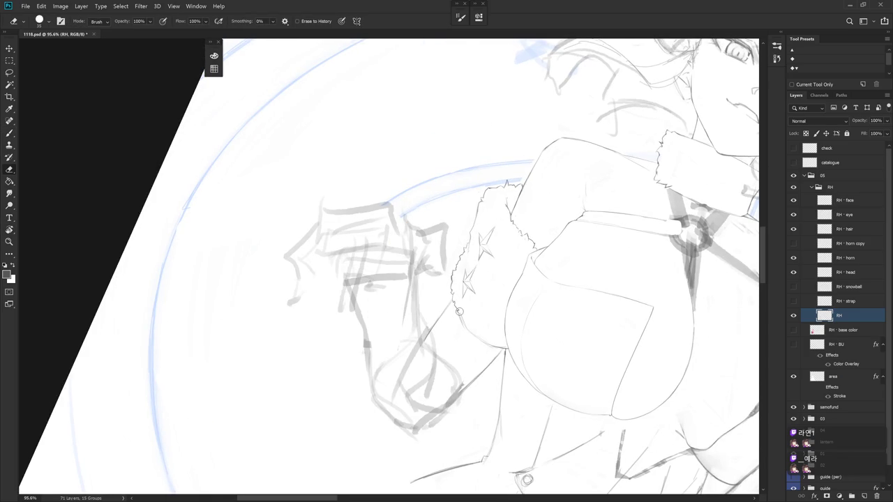
pyautogui.press('b')
pyautogui.press('e')
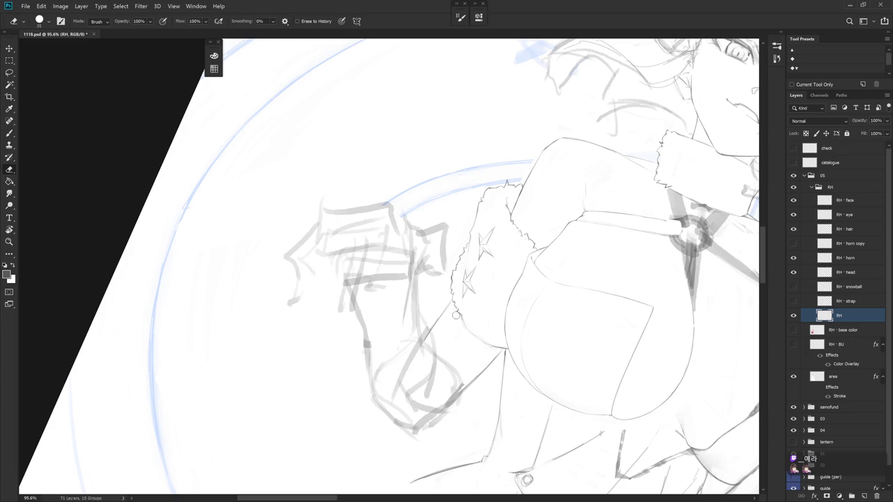
pyautogui.press('Escape')
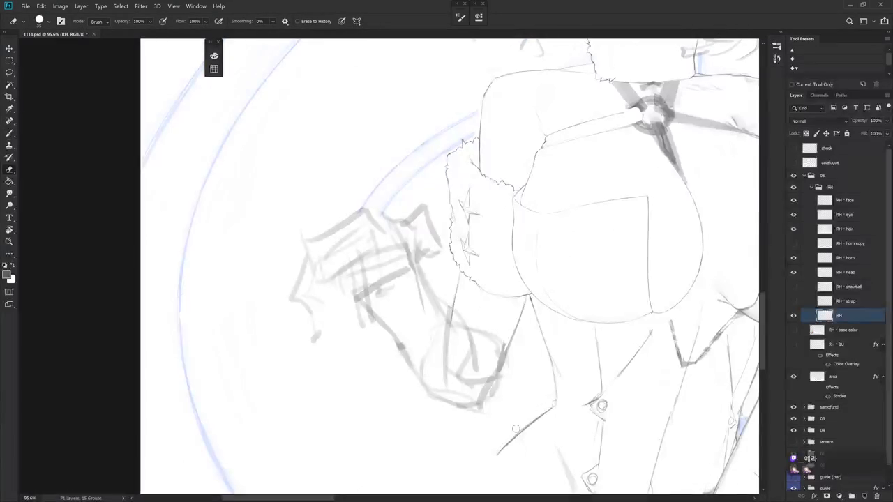
# Touch up the sleeve lines around the stars, rotating the view about 25° and back
pyautogui.press('b')
pyautogui.press('e')
pyautogui.press('b')
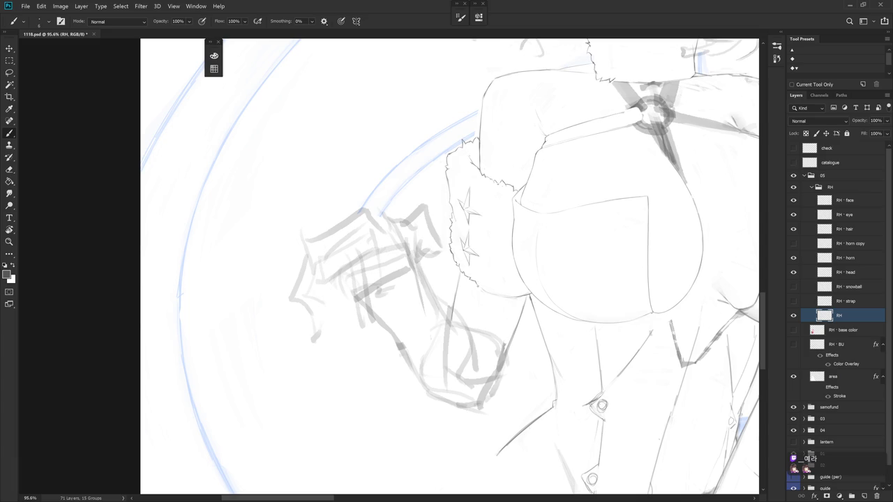
pyautogui.press('e')
pyautogui.moveTo(514, 272); pyautogui.dragTo(472, 312)
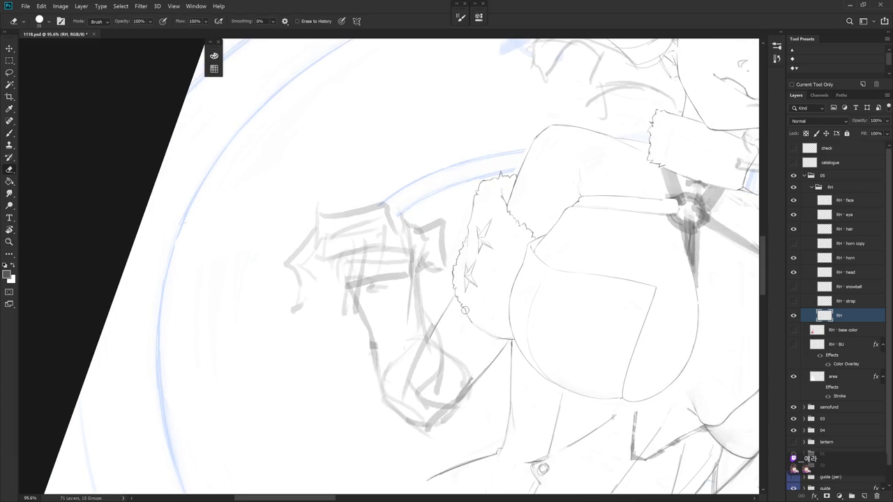
pyautogui.press('b')
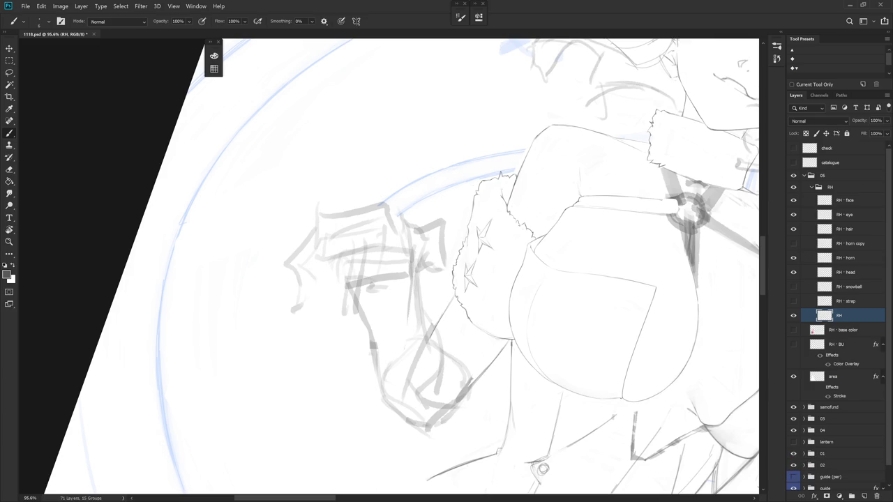
pyautogui.moveTo(472, 311); pyautogui.dragTo(514, 272)
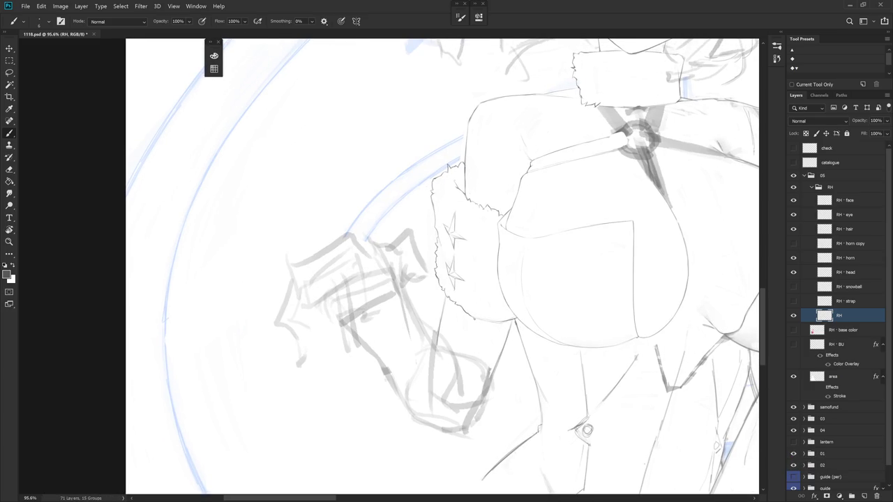
pyautogui.press('e')
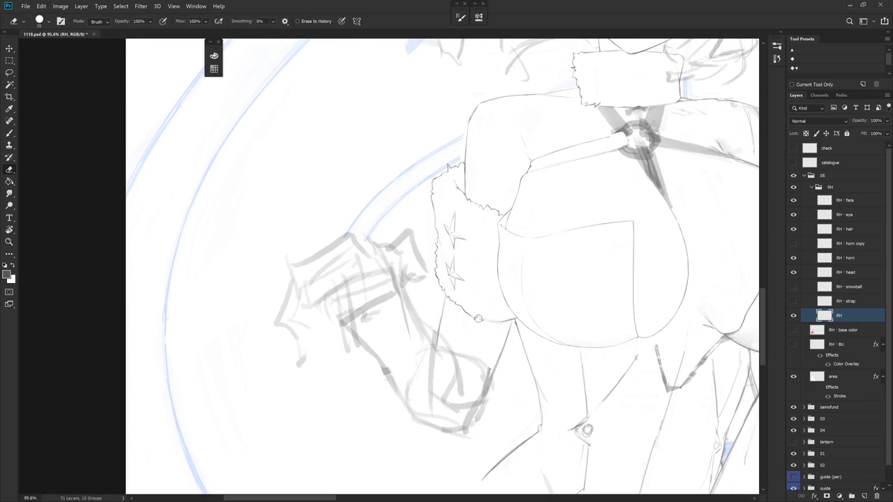
pyautogui.moveTo(481, 318); pyautogui.dragTo(493, 276)
pyautogui.press('b')
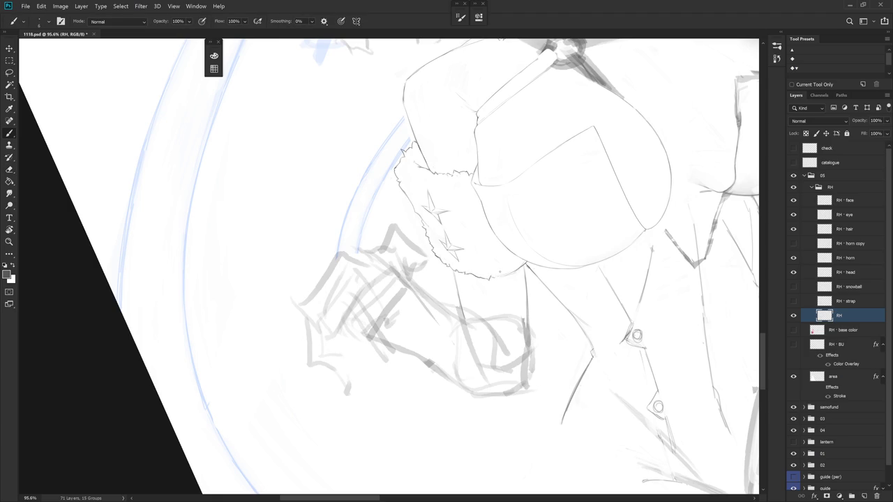
# Clean up the fur cuff's lower edge where it meets the forearm on the RH layer
pyautogui.press('e')
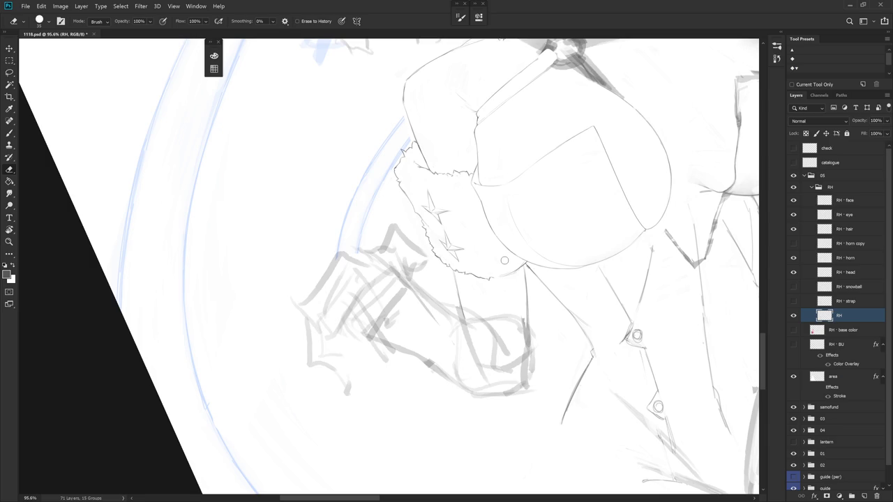
pyautogui.press('b')
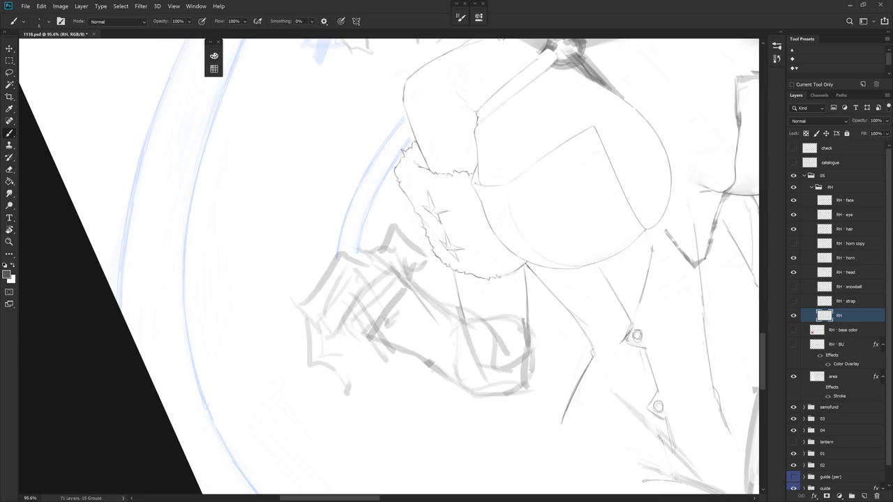
pyautogui.press('e')
pyautogui.press('b')
pyautogui.press('e')
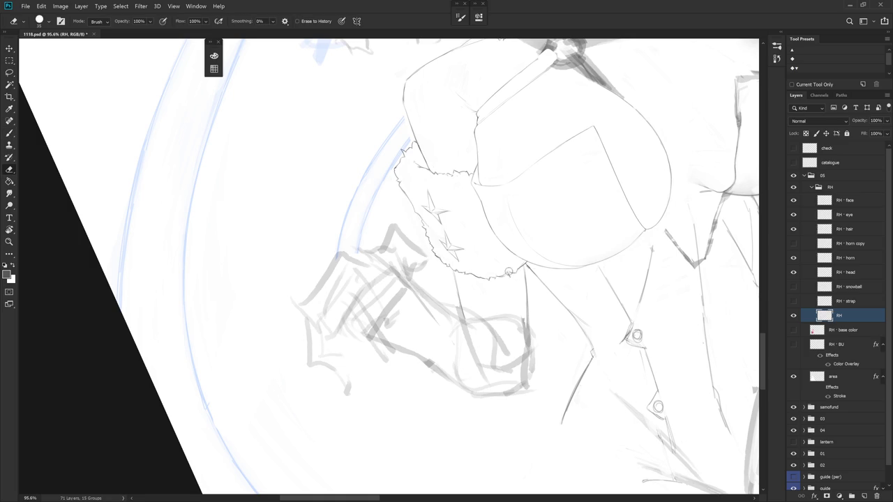
pyautogui.press('b')
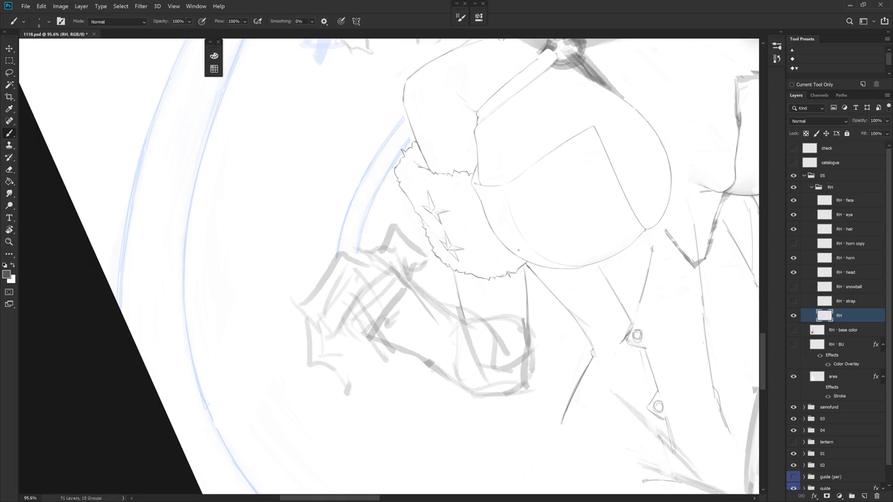
pyautogui.press('e')
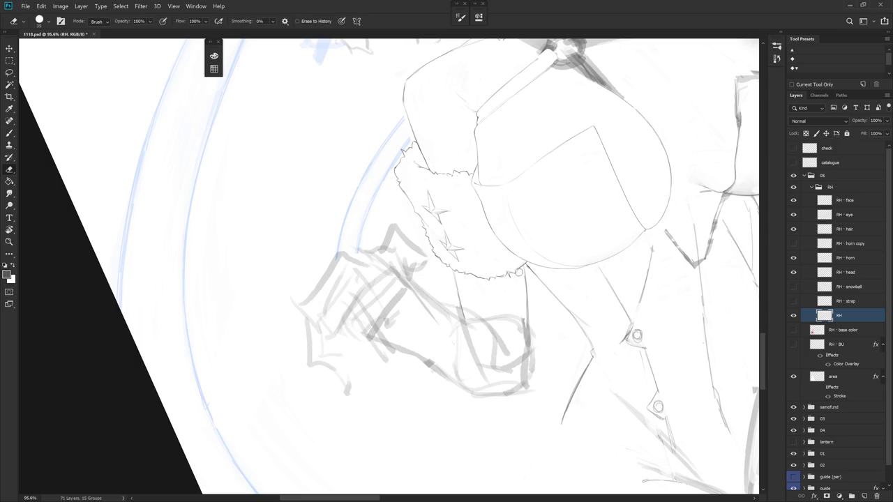
pyautogui.press('b')
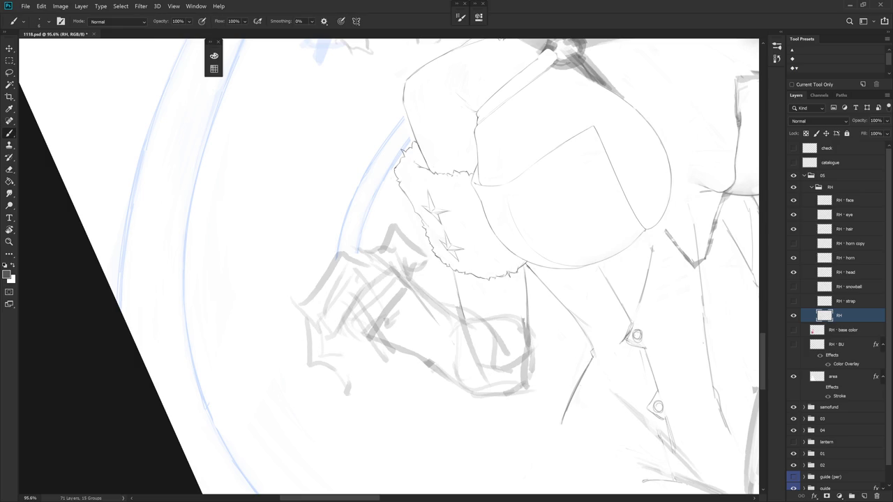
pyautogui.moveTo(555, 279); pyautogui.dragTo(507, 336)
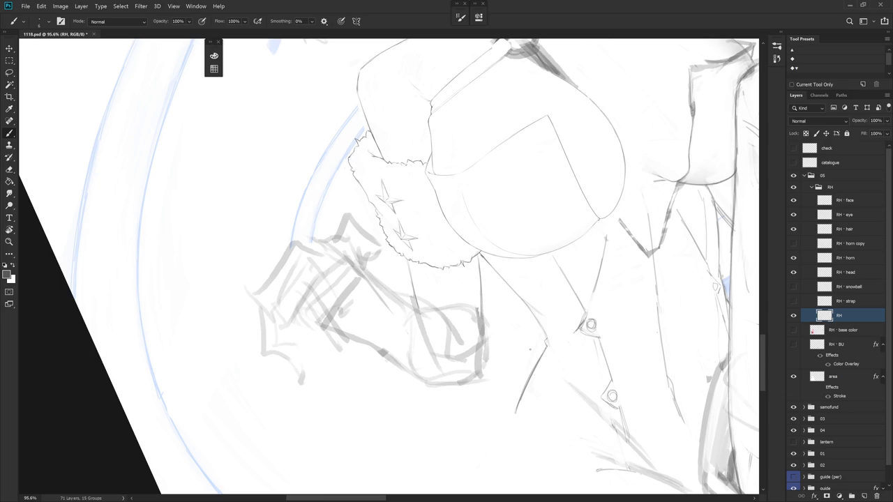
# Fix the cuff edge lines with the canvas tilted about 45°, then straighten the view
pyautogui.press('r')
pyautogui.moveTo(530, 349); pyautogui.dragTo(424, 298)
pyautogui.press('e')
pyautogui.press('b')
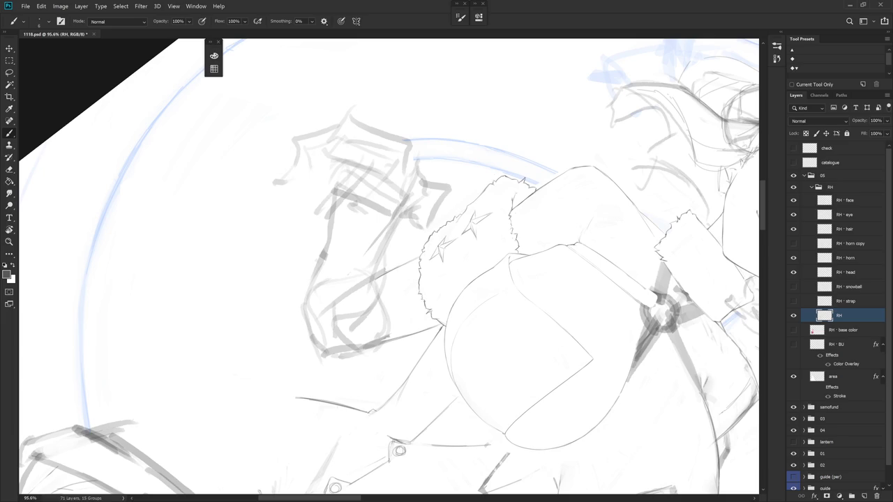
pyautogui.press('e')
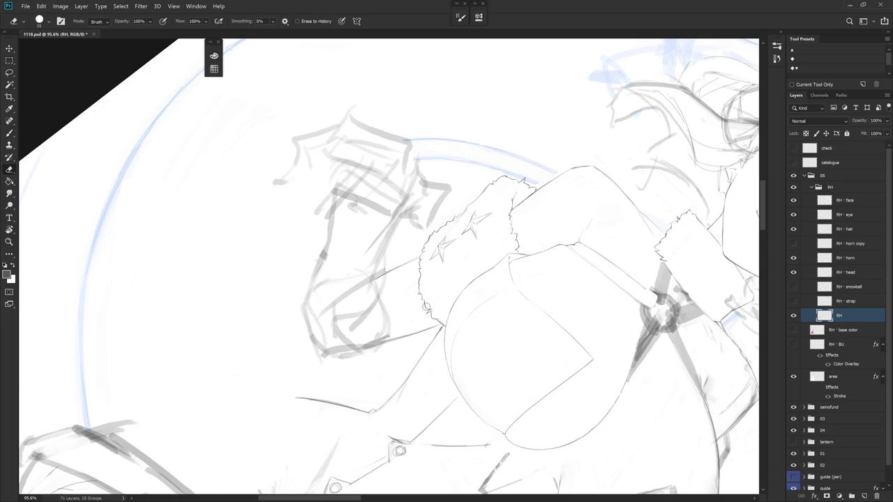
pyautogui.press('b')
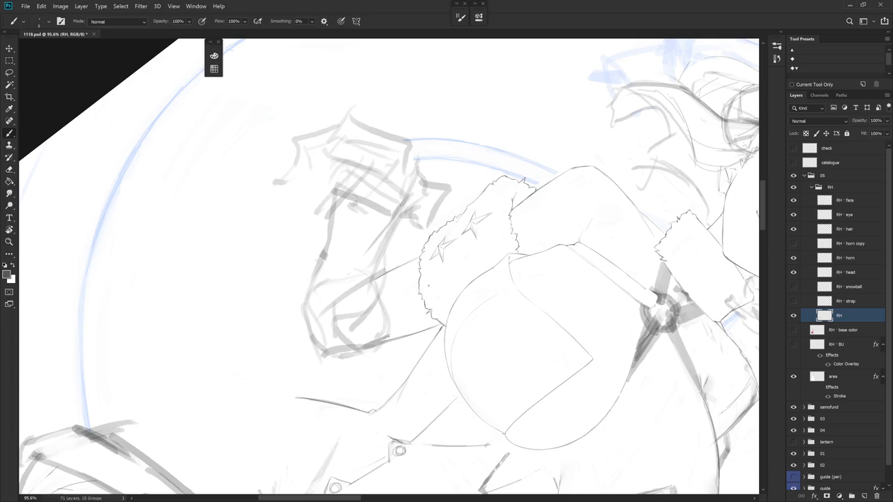
pyautogui.press('Escape')
pyautogui.moveTo(429, 277)
pyautogui.mouseDown()
pyautogui.moveTo(461, 347)
pyautogui.moveTo(453, 326)
pyautogui.mouseUp()
# Tidy the fur cuff's lower edge where it meets the coat sleeve
pyautogui.press('e')
pyautogui.press('b')
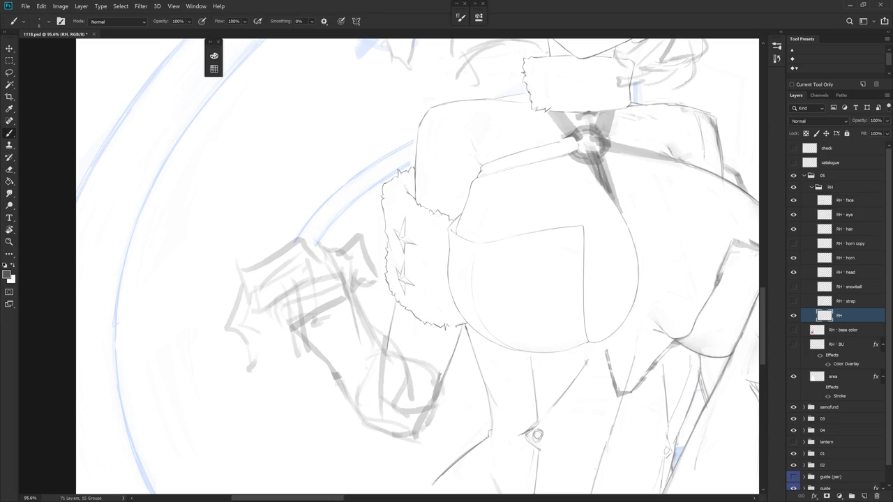
pyautogui.press('e')
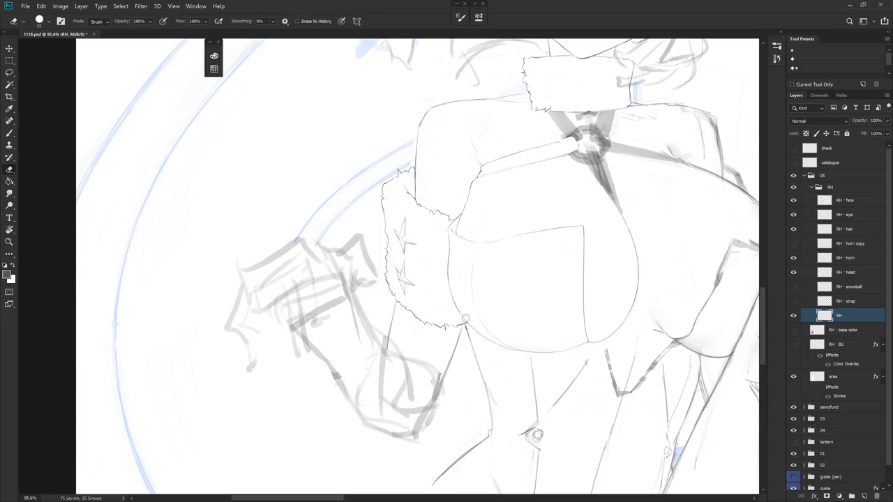
pyautogui.moveTo(459, 323); pyautogui.dragTo(448, 317)
pyautogui.press('b')
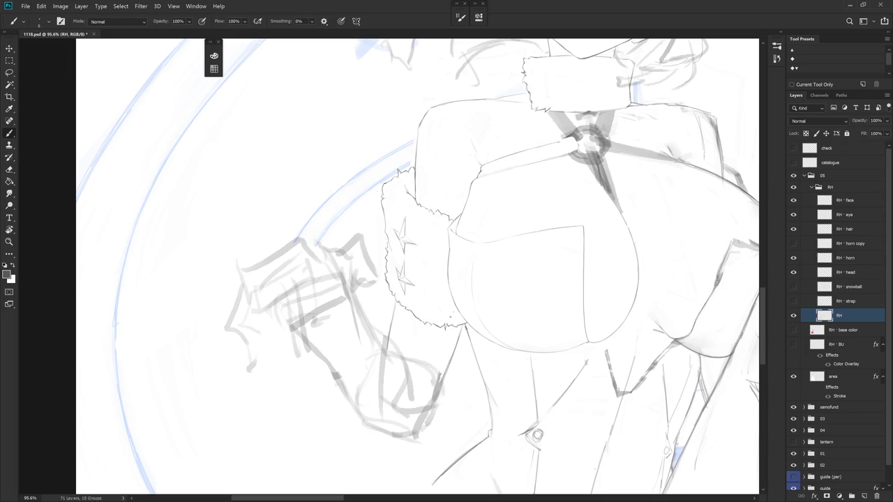
pyautogui.press('e')
pyautogui.press('b')
pyautogui.press('e')
pyautogui.press('b')
pyautogui.press('e')
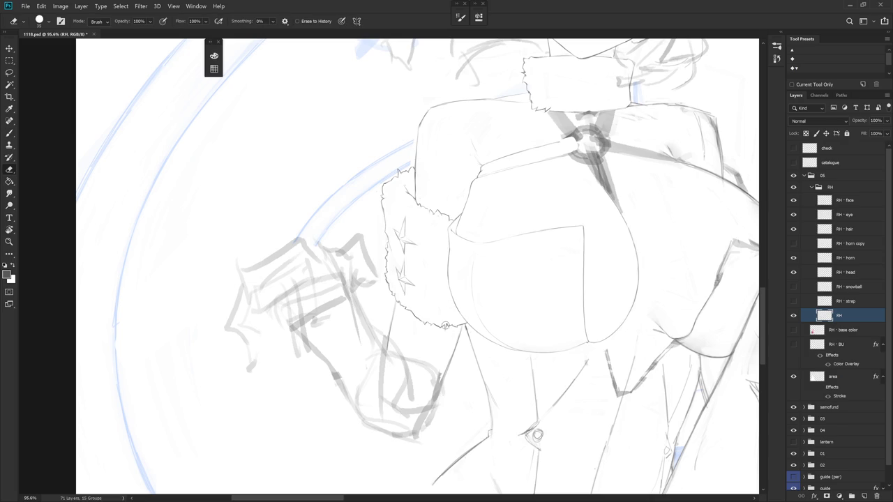
pyautogui.press('b')
pyautogui.press('b')
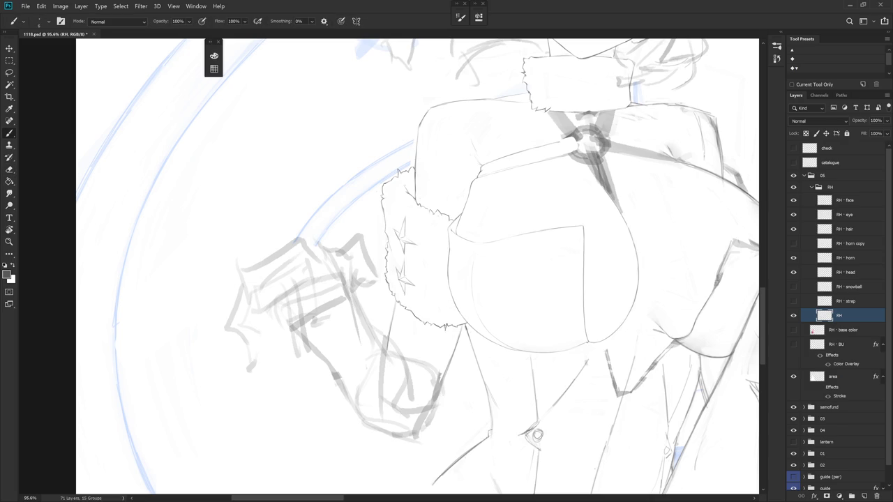
# Erase stray lines on the coat below the cuff and show the RH base color layer
pyautogui.moveTo(495, 416); pyautogui.dragTo(499, 380)
pyautogui.press('e')
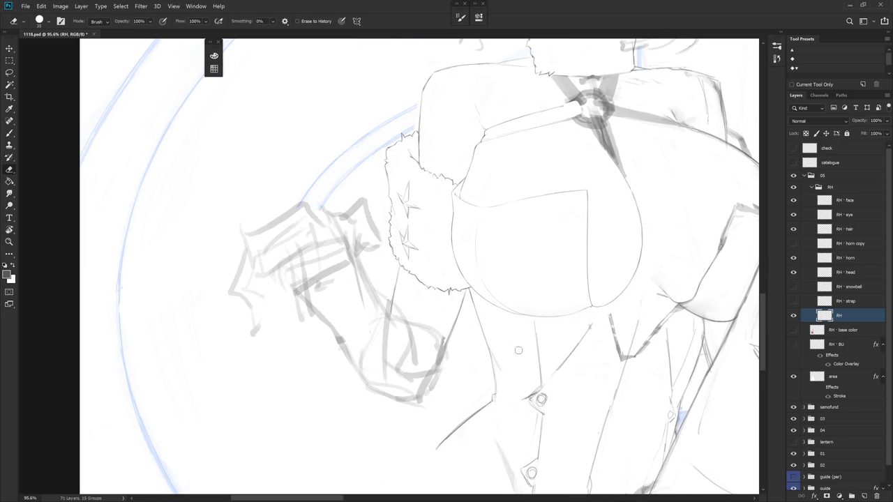
pyautogui.scroll(-5, 478, 303)
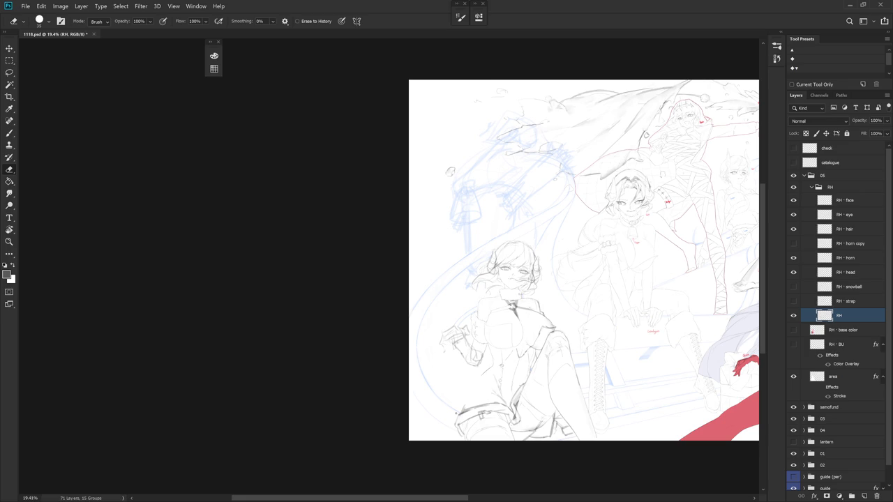
pyautogui.click(794, 330)
# Make RH base color the active layer and sample the corset's red
pyautogui.scroll(5, 488, 341)
pyautogui.press('b')
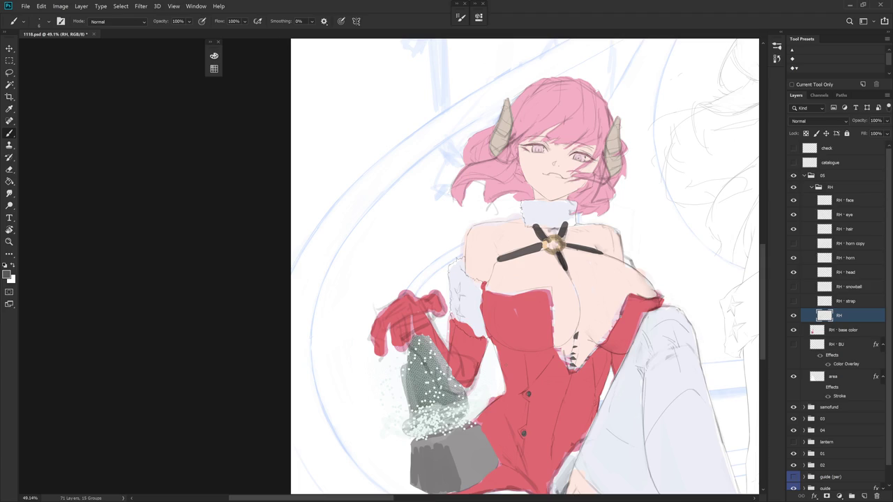
pyautogui.click(842, 330)
pyautogui.keyDown('alt'); pyautogui.click(522, 355); pyautogui.keyUp('alt')
pyautogui.keyDown('alt'); pyautogui.click(523, 353); pyautogui.keyUp('alt')
pyautogui.scroll(2, 525, 341)
pyautogui.keyDown('alt'); pyautogui.click(548, 284); pyautogui.keyUp('alt')
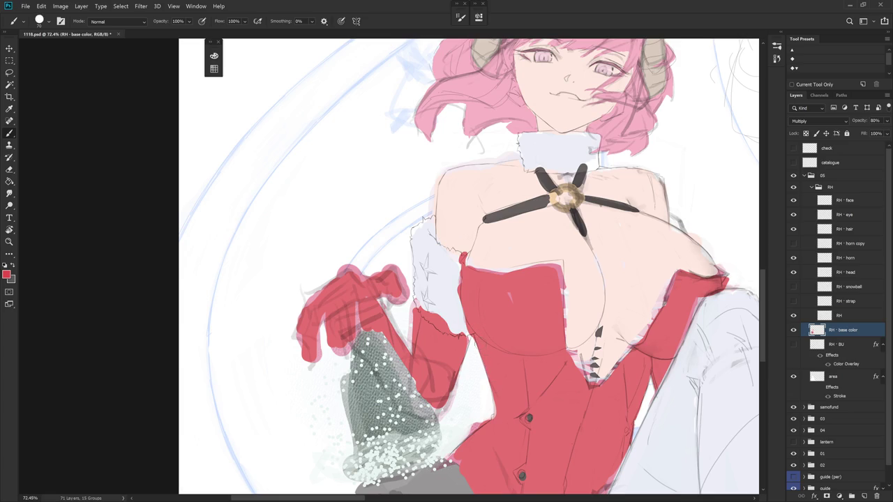
# Lasso a strip along the corset's left edge and briefly toggle the snowball layer
pyautogui.press('l')
pyautogui.moveTo(472, 338)
pyautogui.mouseDown()
pyautogui.moveTo(496, 414)
pyautogui.moveTo(486, 349)
pyautogui.mouseUp()
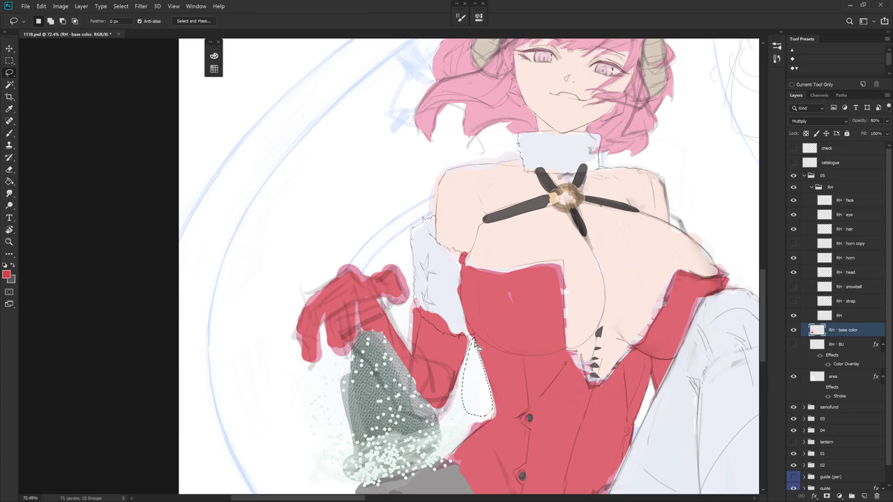
pyautogui.scroll(-3, 486, 349)
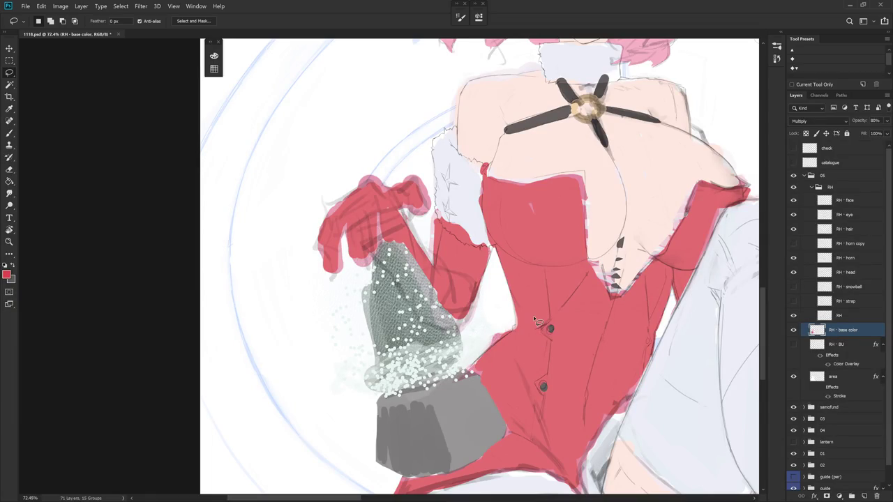
pyautogui.click(793, 287)
pyautogui.click(794, 287)
pyautogui.press('b')
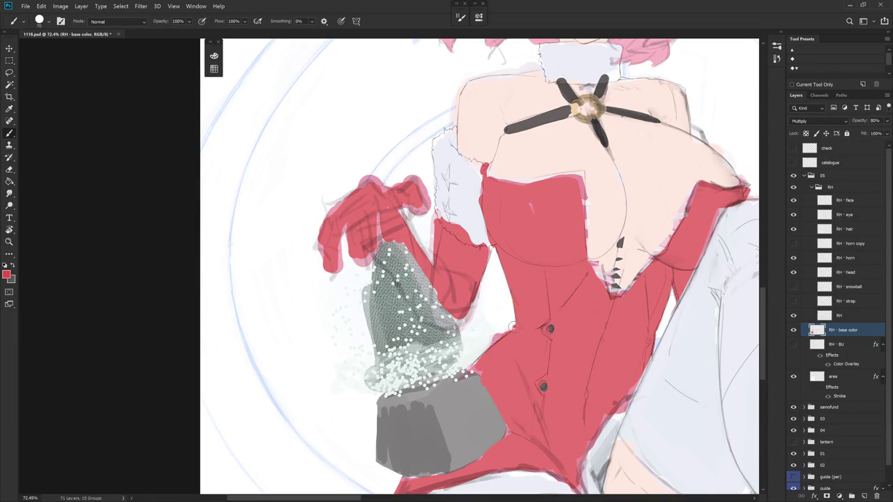
# Set the eraser to 40 and extend the red bodice edge up to the fur by the shoulder
pyautogui.press('r')
pyautogui.moveTo(514, 328); pyautogui.dragTo(524, 266)
pyautogui.press('e')
pyautogui.press(']')
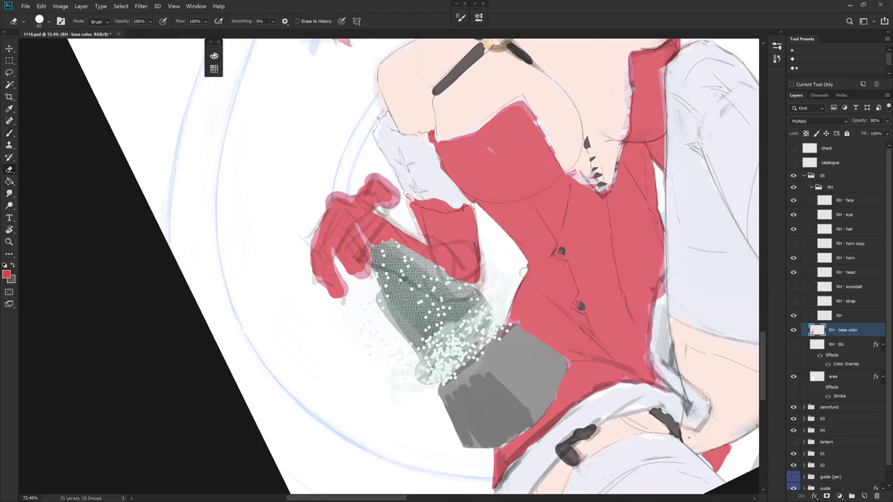
pyautogui.press('b')
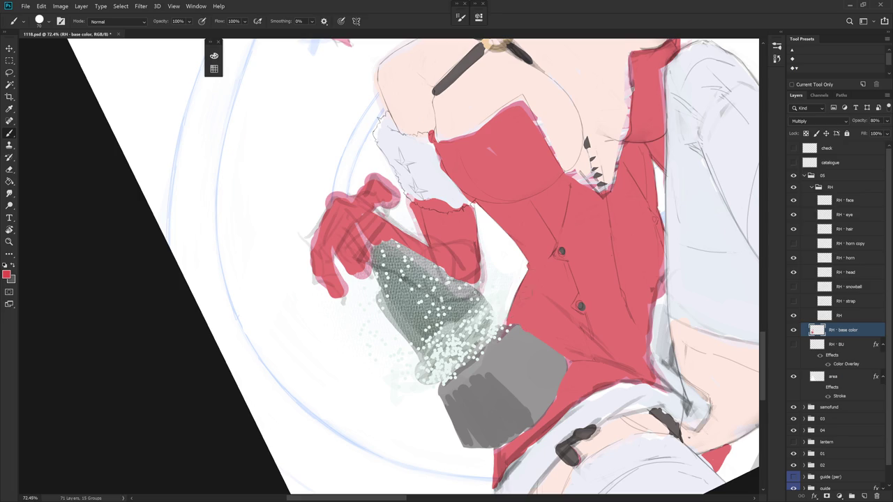
pyautogui.moveTo(550, 272)
pyautogui.mouseDown()
pyautogui.moveTo(530, 314)
pyautogui.moveTo(543, 359)
pyautogui.mouseUp()
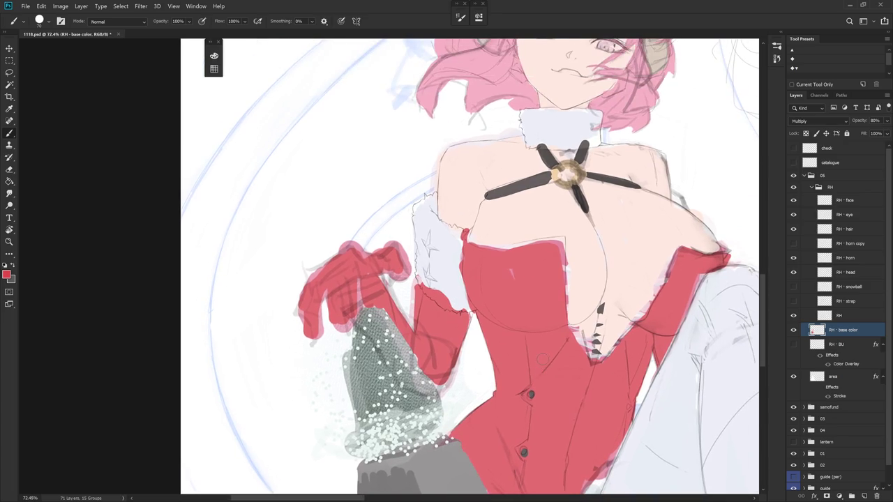
pyautogui.moveTo(530, 314); pyautogui.dragTo(488, 349)
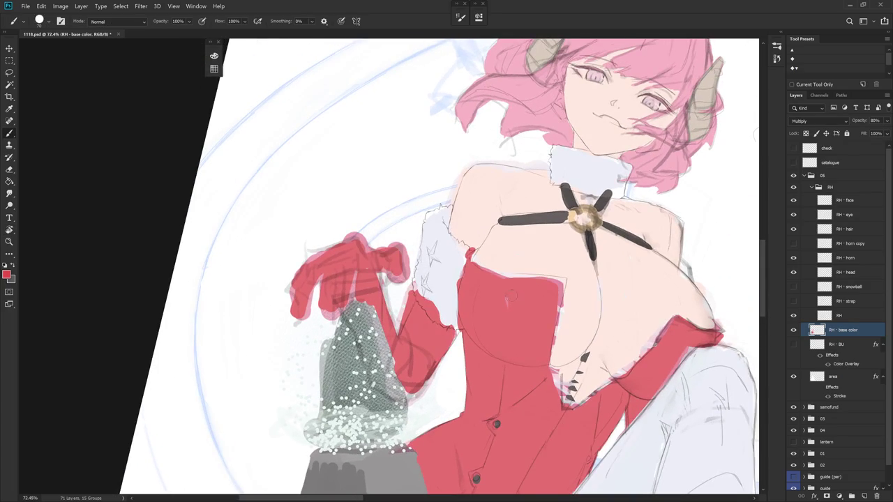
pyautogui.moveTo(485, 259); pyautogui.dragTo(472, 225)
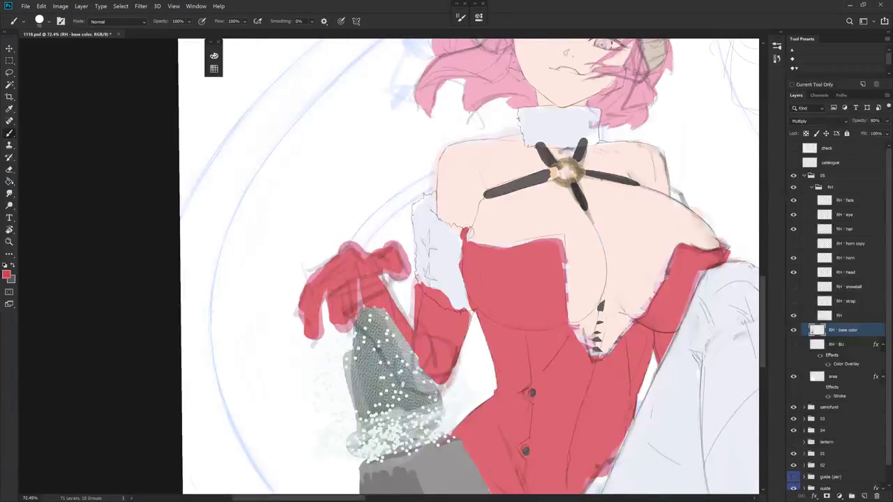
pyautogui.click(466, 227)
pyautogui.keyDown('alt'); pyautogui.click(461, 241); pyautogui.keyUp('alt')
pyautogui.keyDown('alt'); pyautogui.click(466, 275); pyautogui.keyUp('alt')
# Zoom onto the chest and paint red along the bodice edge against the skin
pyautogui.scroll(-3, 473, 297)
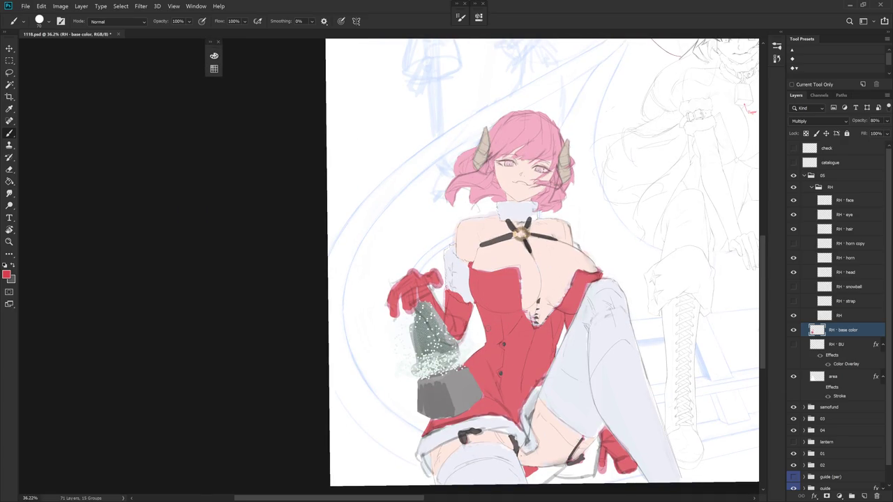
pyautogui.scroll(3, 489, 331)
pyautogui.scroll(2, 517, 295)
pyautogui.moveTo(535, 289)
pyautogui.mouseDown()
pyautogui.moveTo(421, 272)
pyautogui.moveTo(423, 300)
pyautogui.mouseUp()
pyautogui.keyDown('alt'); pyautogui.click(421, 272); pyautogui.keyUp('alt')
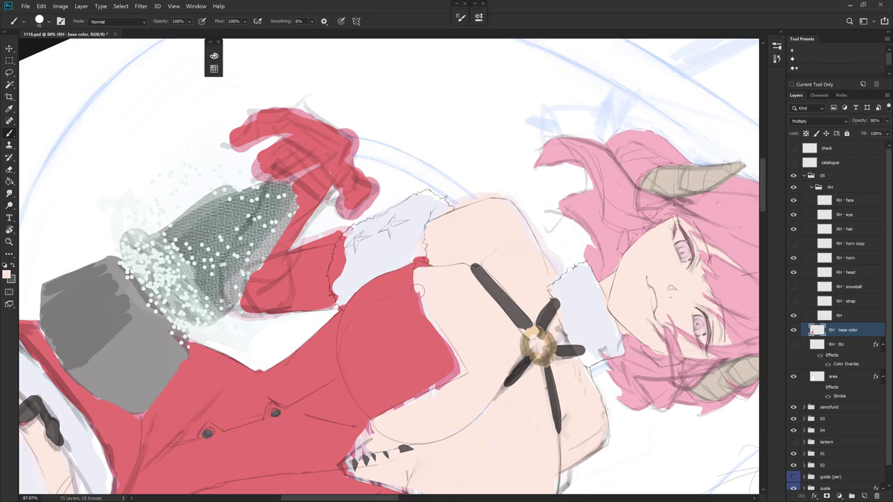
pyautogui.keyDown('alt'); pyautogui.click(413, 319); pyautogui.keyUp('alt')
pyautogui.moveTo(438, 318)
pyautogui.mouseDown()
pyautogui.moveTo(463, 365)
pyautogui.moveTo(513, 233)
pyautogui.moveTo(519, 296)
pyautogui.mouseUp()
# Cover the red fringe on the bodice's right edge with light skin pink
pyautogui.keyDown('alt'); pyautogui.click(526, 267); pyautogui.keyUp('alt')
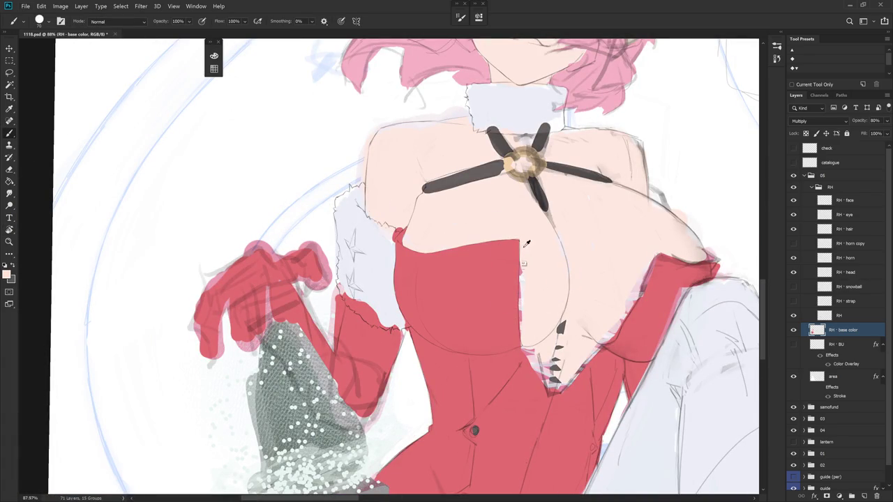
pyautogui.moveTo(522, 241); pyautogui.dragTo(524, 320)
pyautogui.scroll(-3, 571, 374)
pyautogui.moveTo(571, 377); pyautogui.dragTo(488, 384)
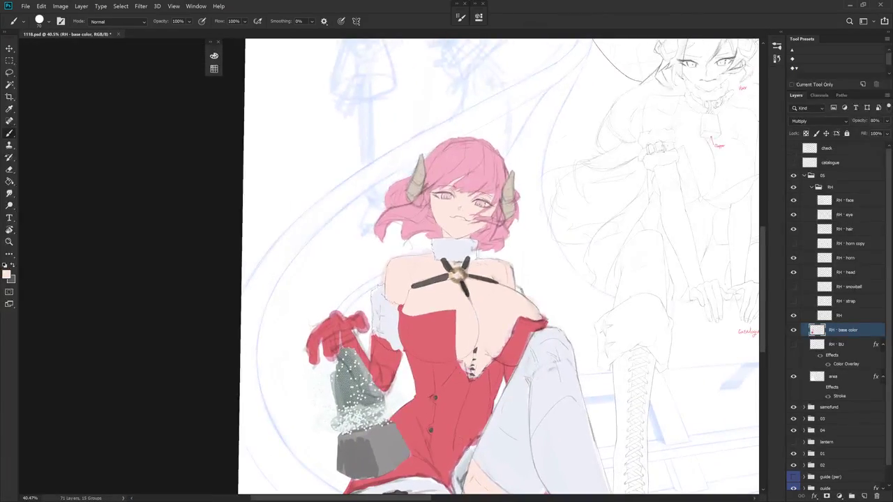
pyautogui.scroll(2, 462, 300)
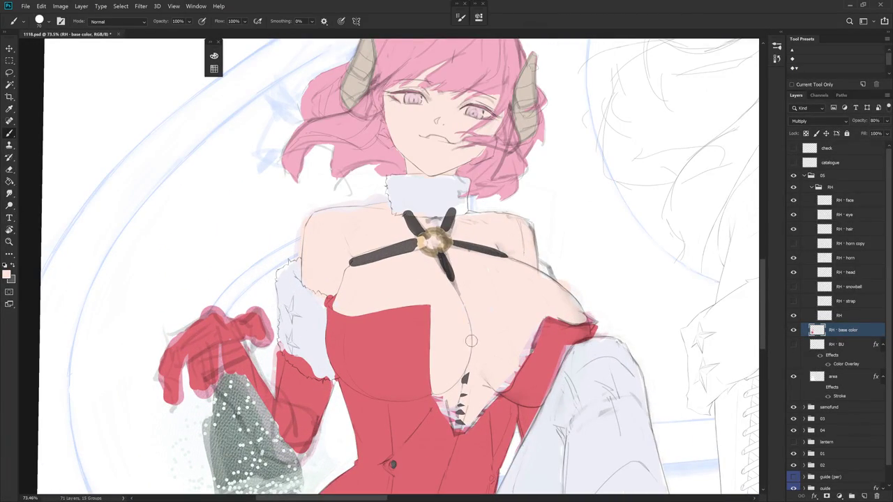
# Fill a lassoed chest area with skin colour to remove stray dark marks
pyautogui.press('l')
pyautogui.moveTo(493, 390); pyautogui.dragTo(441, 365)
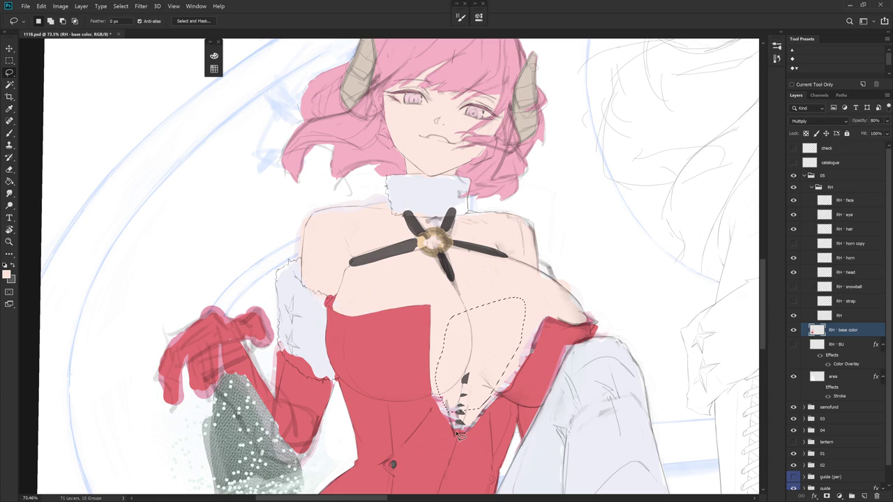
pyautogui.hotkey('alt', 'BackSpace')
pyautogui.hotkey('ctrl', 'd')
pyautogui.scroll(-3, 524, 395)
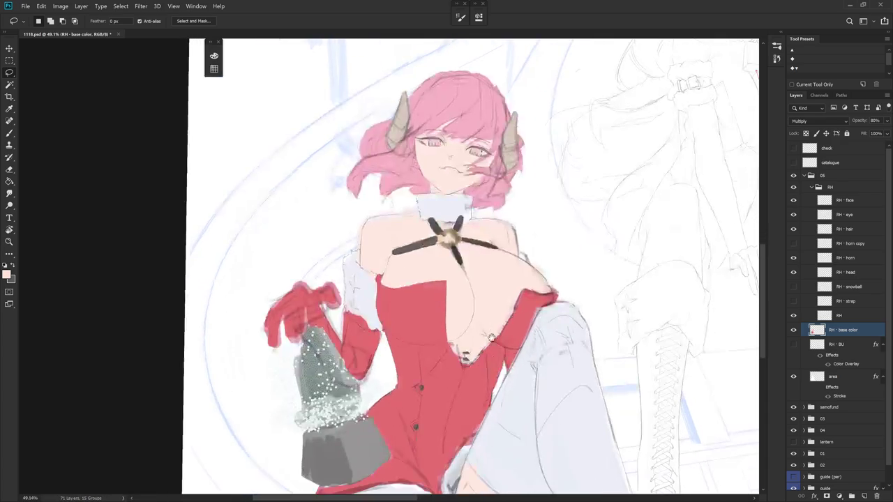
pyautogui.press('b')
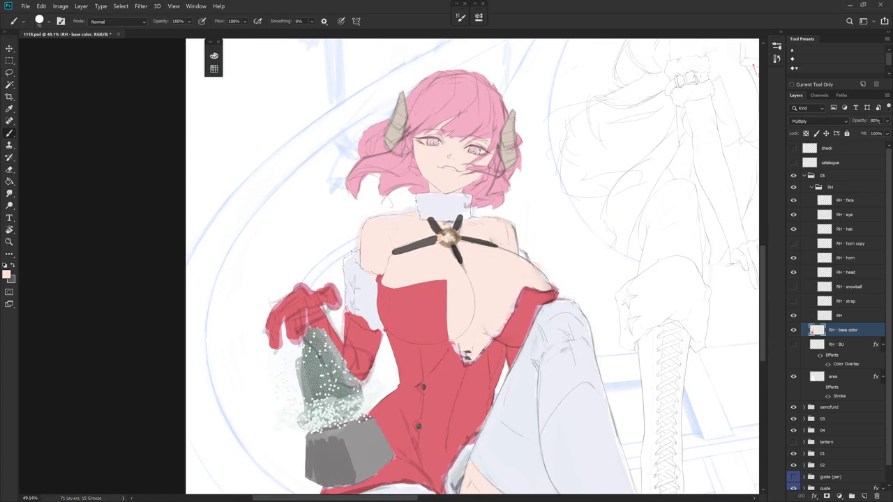
# Hide the RH base color layer and select the RH line layer
pyautogui.click(794, 329)
pyautogui.moveTo(504, 355); pyautogui.dragTo(621, 305)
pyautogui.hotkey('alt', ']')
# Swap the colours, zoom in and erase the stray line just below the chest
pyautogui.press('r')
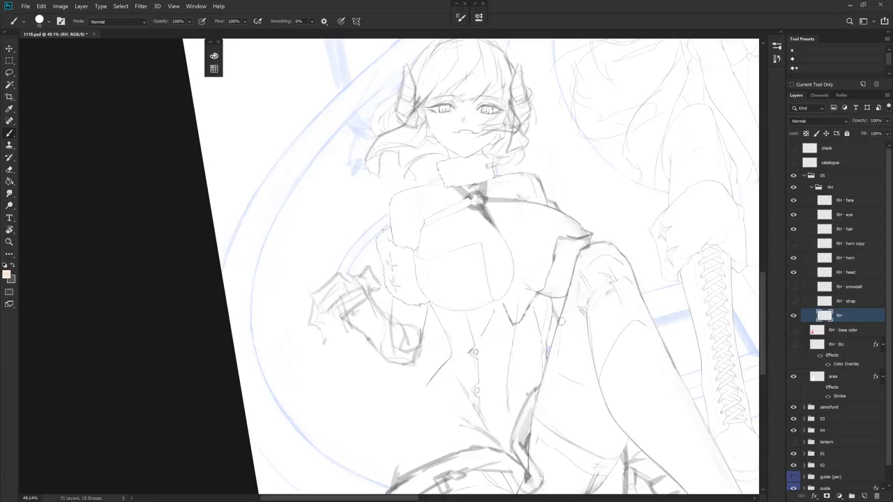
pyautogui.rightClick(621, 305)
pyautogui.press('Return')
pyautogui.press('x')
pyautogui.scroll(2, 488, 293)
pyautogui.press('e')
pyautogui.scroll(2, 485, 274)
pyautogui.moveTo(486, 274)
pyautogui.mouseDown()
pyautogui.moveTo(499, 328)
pyautogui.moveTo(486, 267)
pyautogui.mouseUp()
# Rotate the view and alternate Brush and Eraser on the torso lines
pyautogui.press('b')
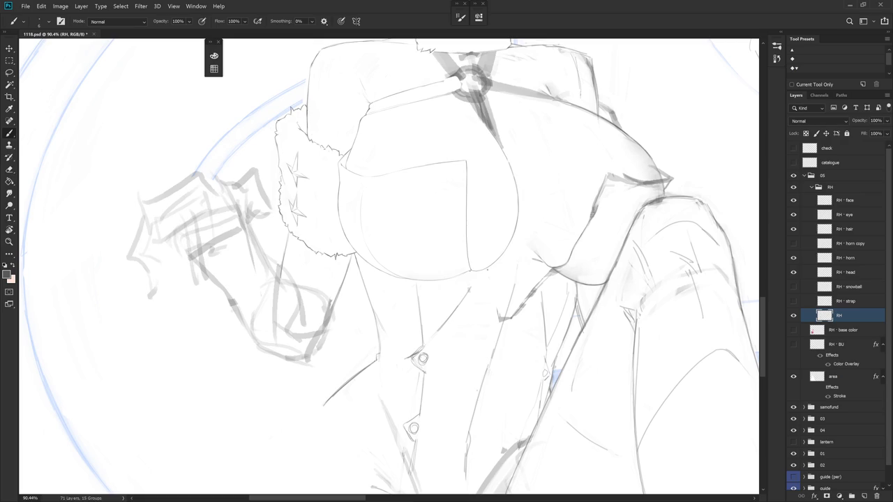
pyautogui.press('e')
pyautogui.press('b')
pyautogui.moveTo(391, 209); pyautogui.dragTo(469, 288)
pyautogui.press('e')
pyautogui.press('Escape')
pyautogui.press('b')
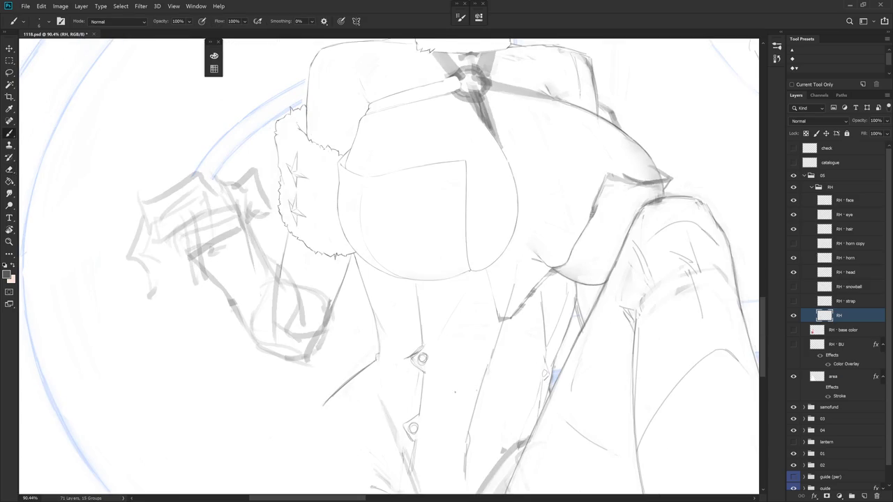
# Erase the long vertical stray line running down the coat front
pyautogui.moveTo(451, 381)
pyautogui.mouseDown()
pyautogui.moveTo(489, 265)
pyautogui.moveTo(514, 281)
pyautogui.mouseUp()
pyautogui.press('e')
pyautogui.press('b')
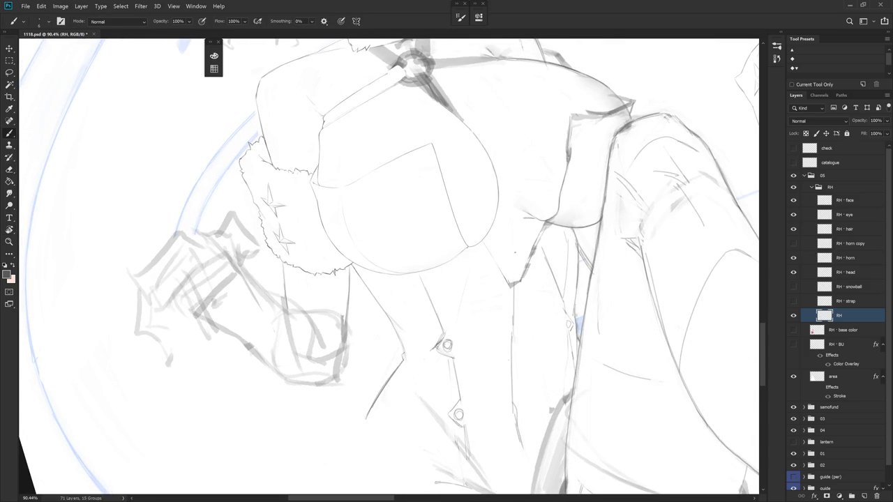
pyautogui.press('e')
pyautogui.moveTo(512, 282); pyautogui.dragTo(510, 412)
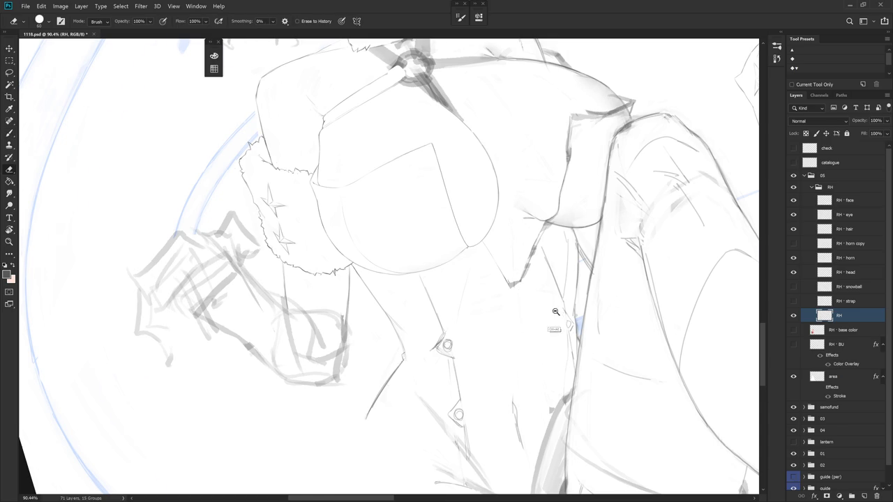
pyautogui.scroll(-4, 522, 298)
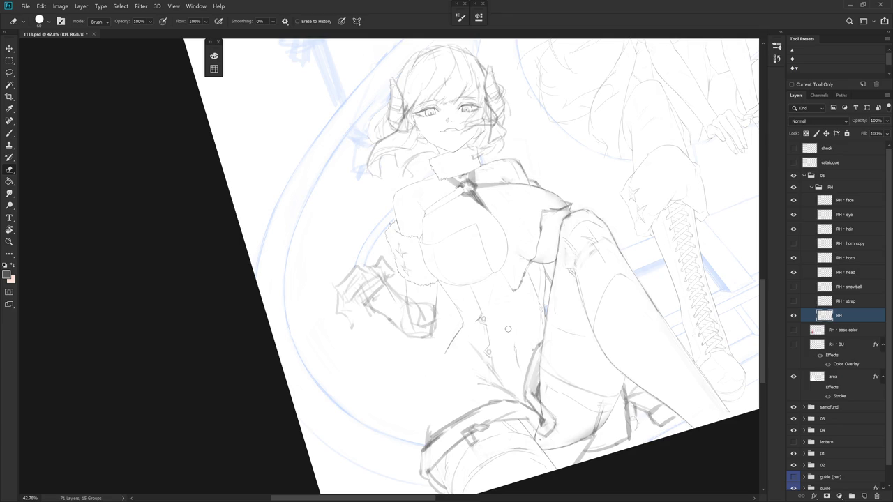
pyautogui.scroll(4, 547, 224)
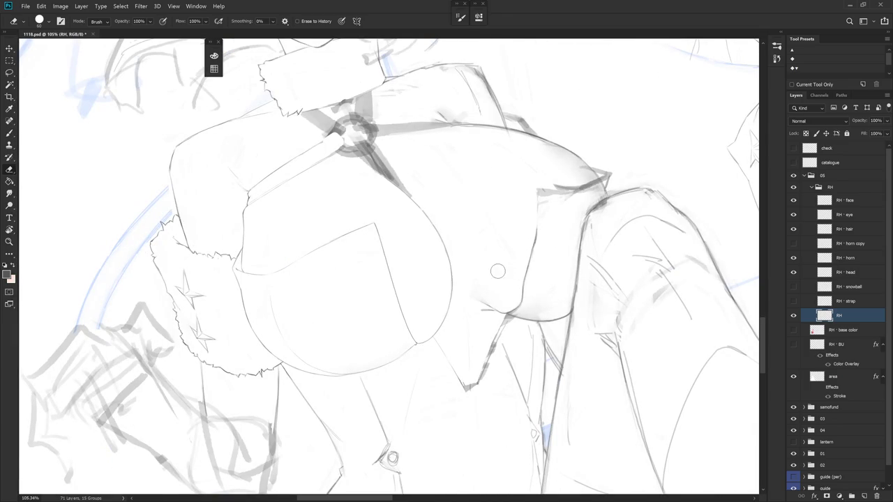
# Undo the last torso stroke and rotate the view about 12° for erasing
pyautogui.press('r')
pyautogui.moveTo(557, 316); pyautogui.dragTo(515, 155)
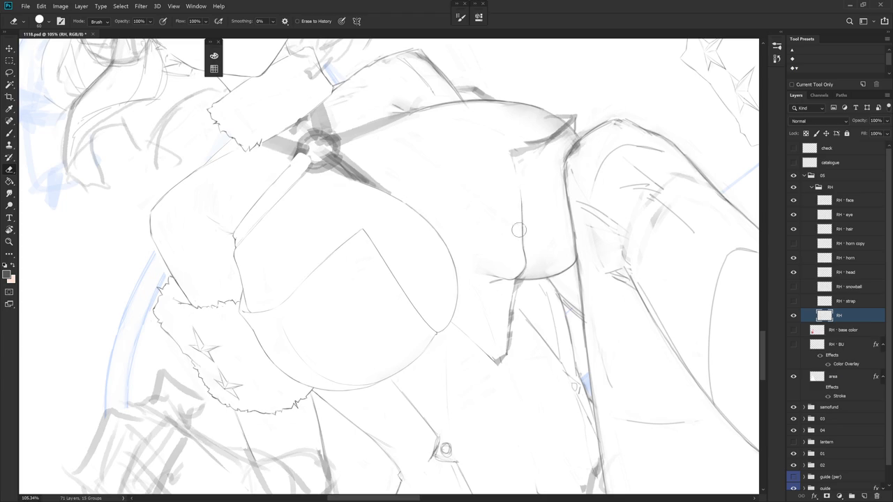
pyautogui.press('b')
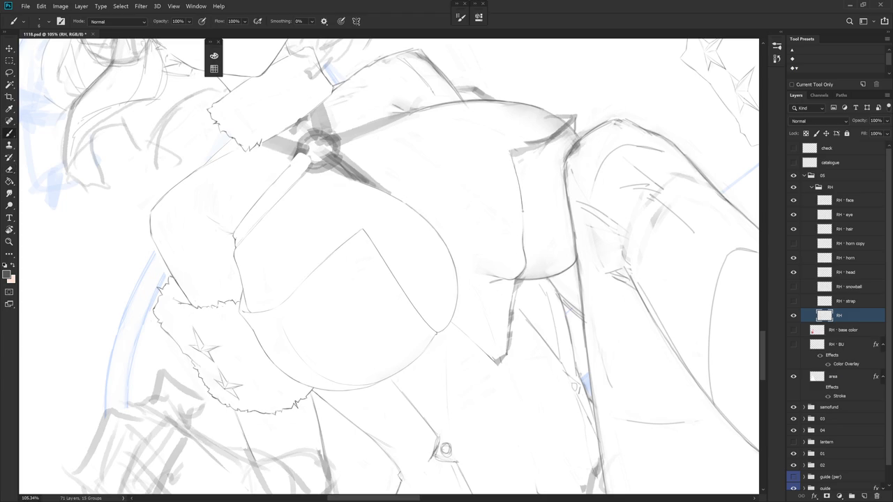
pyautogui.hotkey('ctrl', 'z')
pyautogui.press('r')
pyautogui.moveTo(488, 175); pyautogui.dragTo(447, 140)
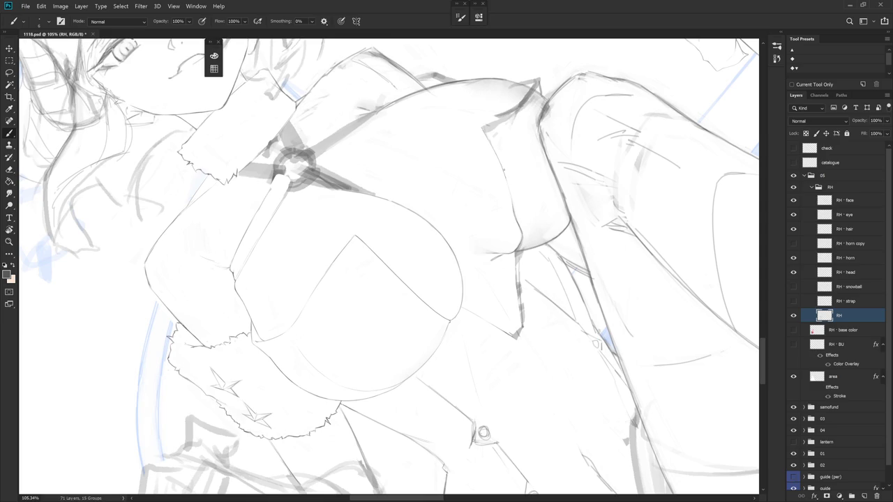
pyautogui.press('e')
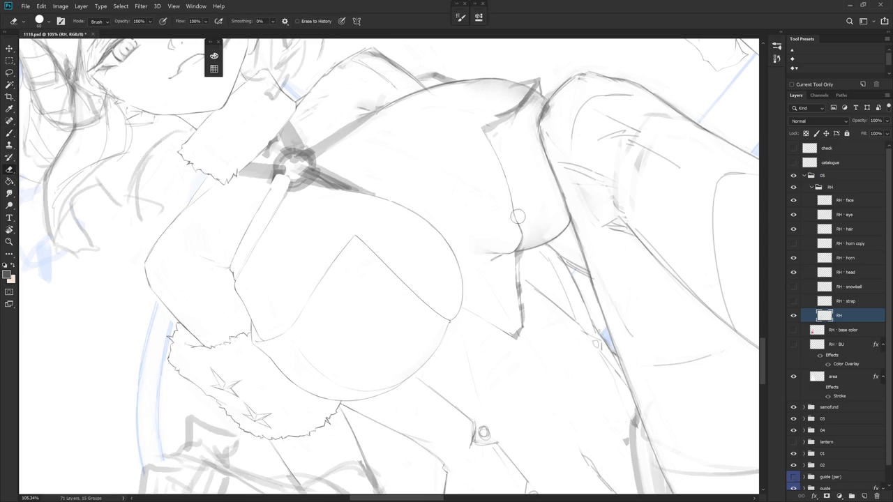
pyautogui.press('r')
pyautogui.moveTo(528, 265); pyautogui.dragTo(528, 269)
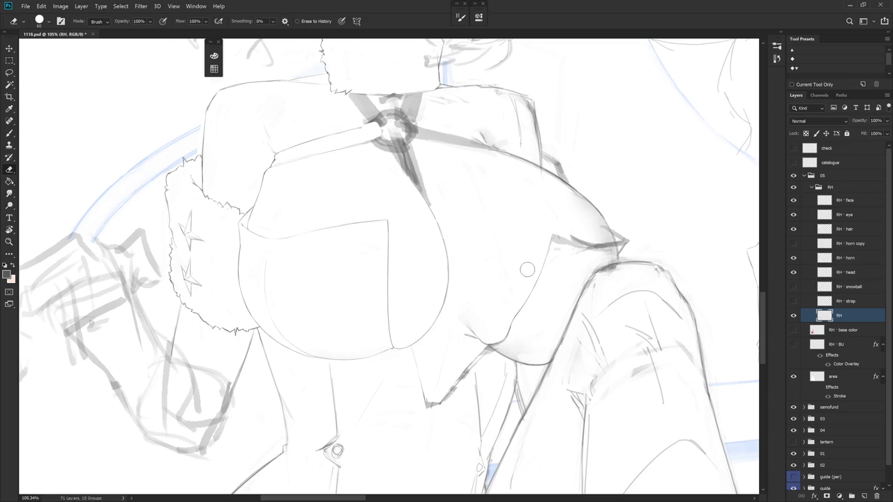
# Toggle the strap layer's visibility on and off to compare its hatch strokes
pyautogui.click(793, 300)
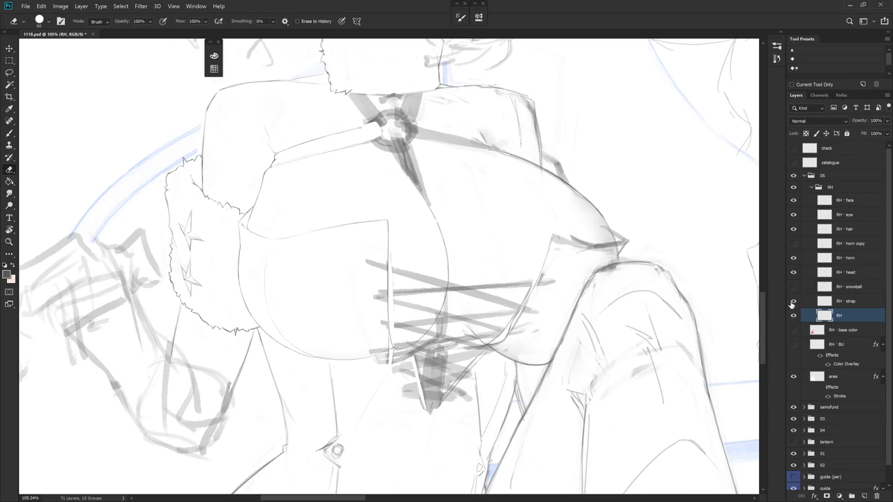
pyautogui.click(793, 302)
pyautogui.click(793, 302)
pyautogui.click(793, 301)
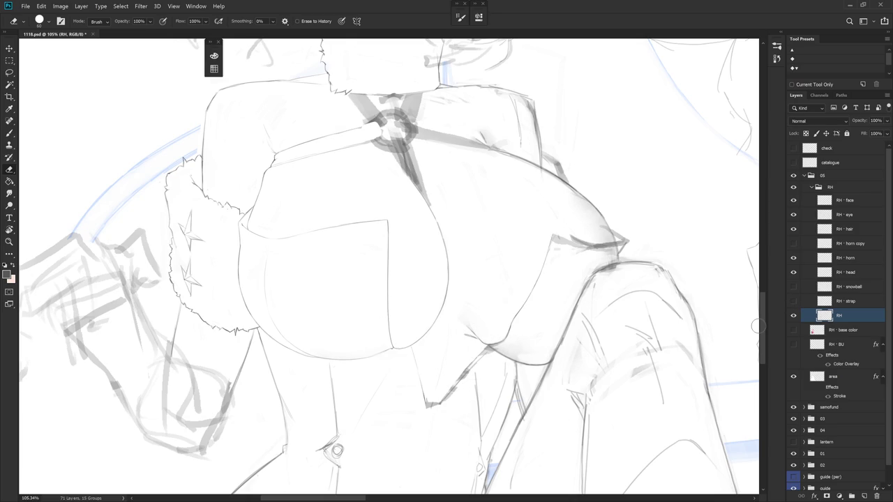
# Redraw and erase along the coat's front edge, rotating the view as needed
pyautogui.moveTo(757, 326); pyautogui.dragTo(448, 300)
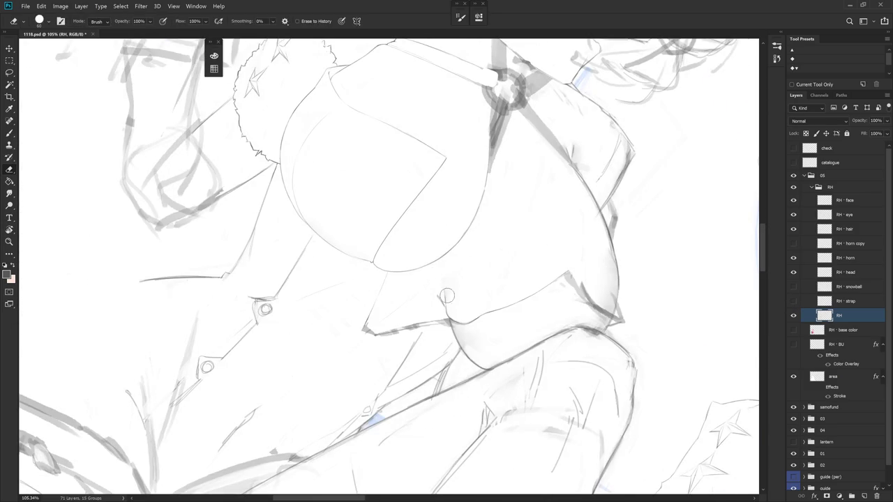
pyautogui.press('b')
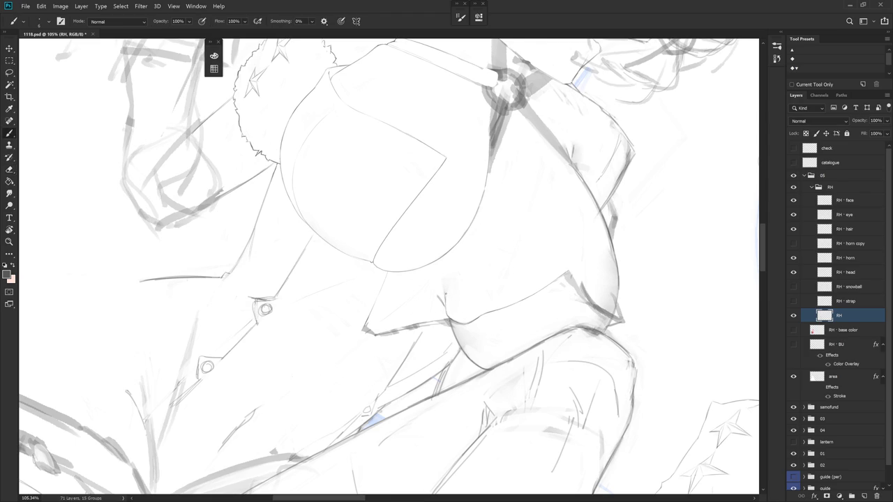
pyautogui.moveTo(444, 296); pyautogui.dragTo(472, 288)
pyautogui.press('e')
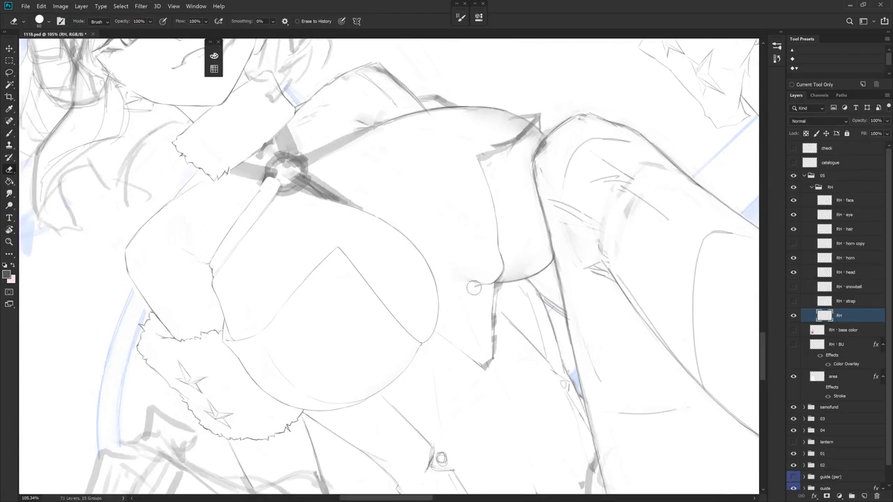
pyautogui.press('b')
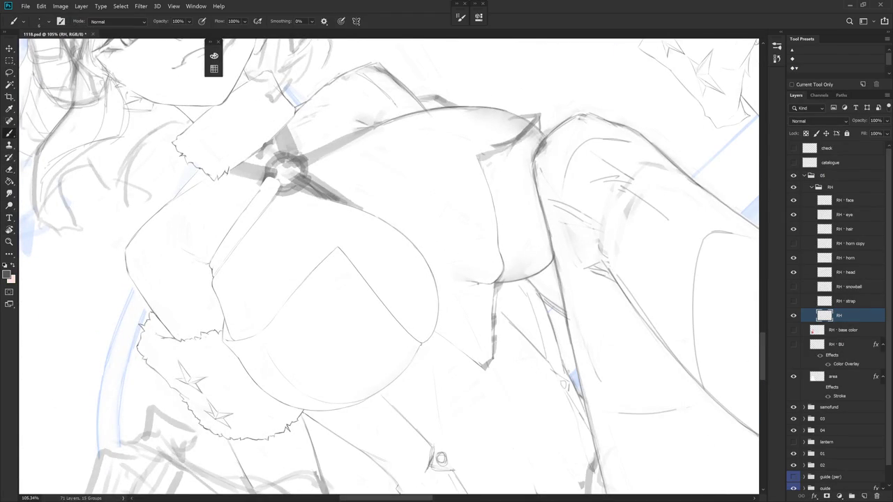
pyautogui.moveTo(517, 282); pyautogui.dragTo(439, 339)
pyautogui.press('e')
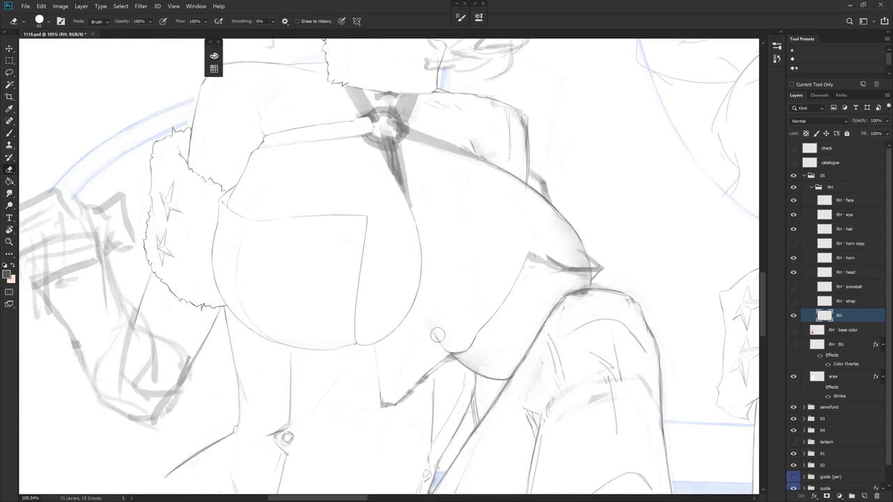
pyautogui.press('b')
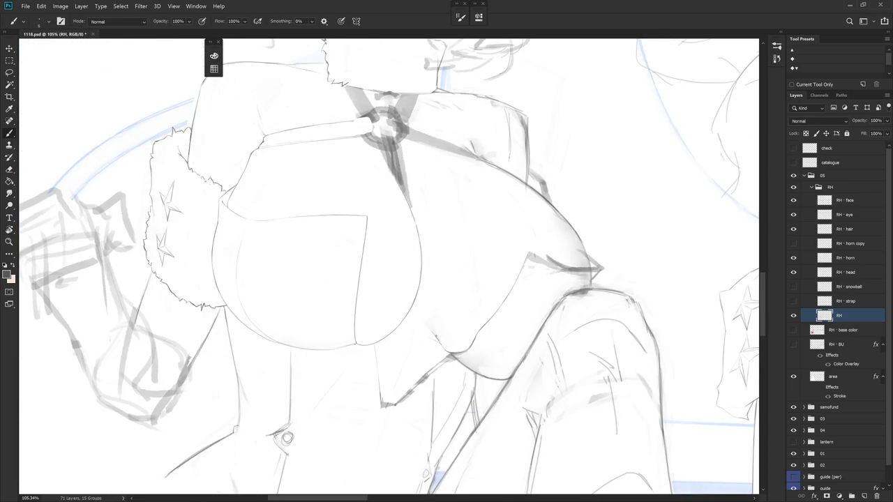
pyautogui.moveTo(451, 331); pyautogui.dragTo(566, 341)
# Erase part of the sketch line on the coat side, then rotate the figure upright
pyautogui.moveTo(390, 265); pyautogui.dragTo(483, 249)
pyautogui.press('e')
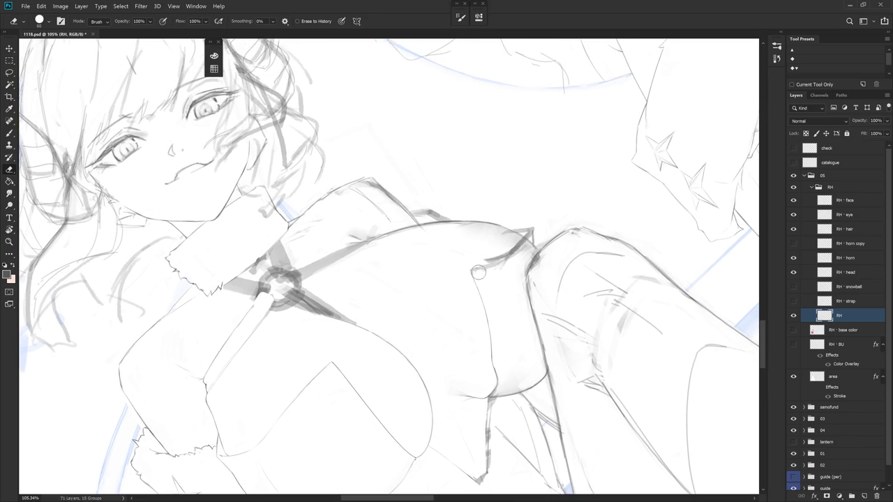
pyautogui.moveTo(504, 261); pyautogui.dragTo(482, 270)
pyautogui.press('b')
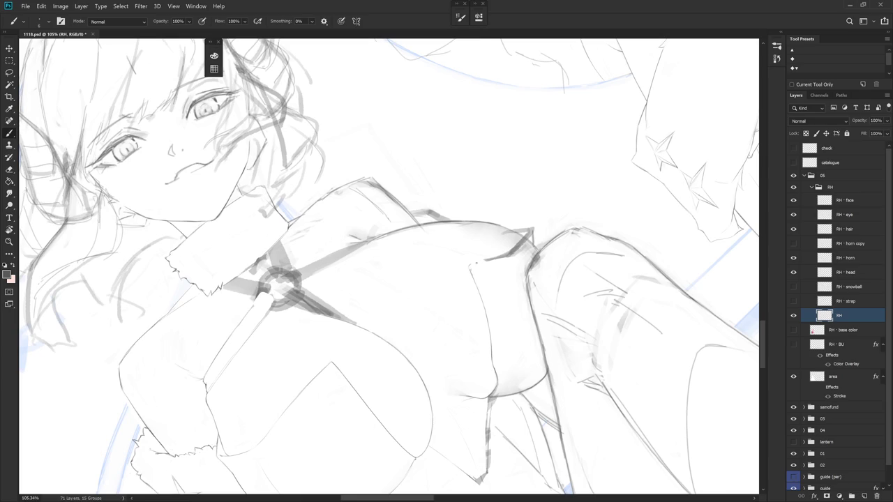
pyautogui.press('e')
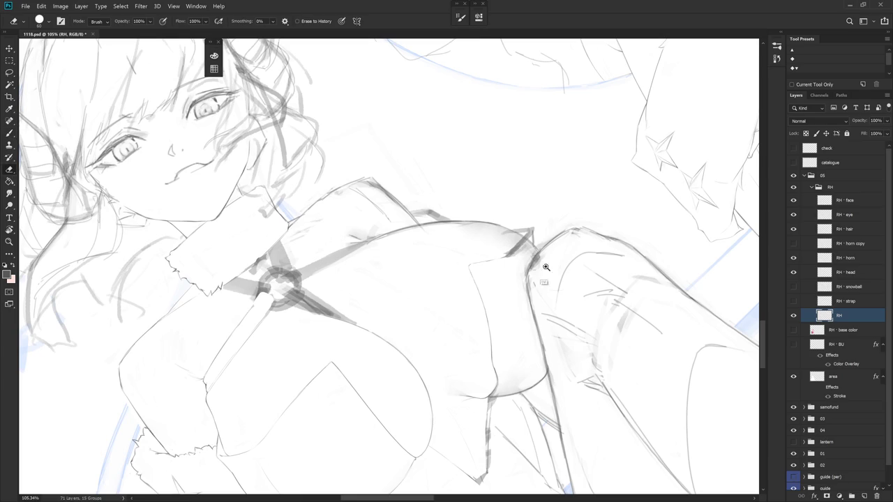
pyautogui.scroll(-5, 535, 263)
pyautogui.press('r')
pyautogui.moveTo(543, 301)
pyautogui.mouseDown()
pyautogui.moveTo(496, 401)
pyautogui.moveTo(416, 230)
pyautogui.mouseUp()
# Zoom to 116% and touch up the shoulder lines beside the face, then zoom to 47%
pyautogui.press('r')
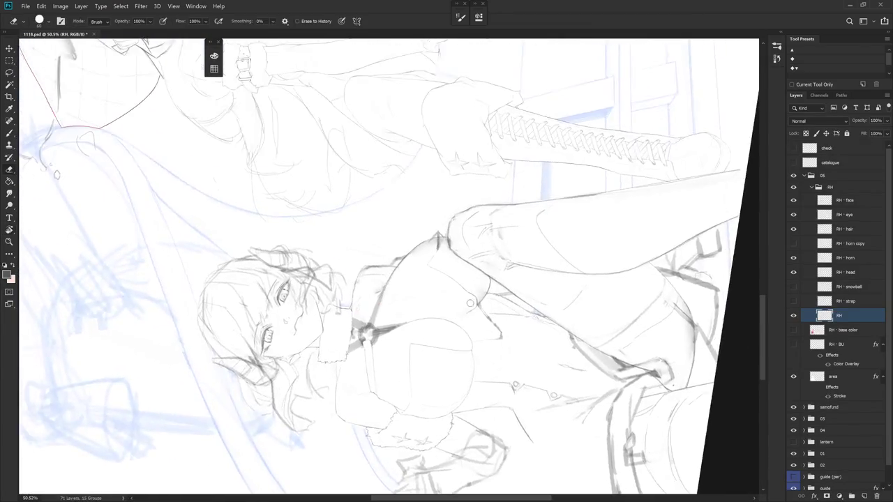
pyautogui.scroll(5, 416, 230)
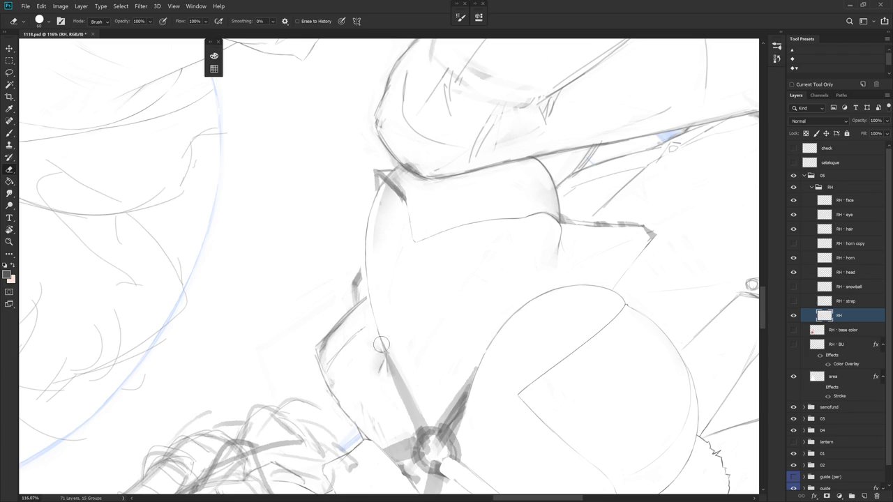
pyautogui.moveTo(384, 353)
pyautogui.mouseDown()
pyautogui.moveTo(514, 265)
pyautogui.moveTo(441, 373)
pyautogui.moveTo(417, 288)
pyautogui.moveTo(391, 300)
pyautogui.mouseUp()
pyautogui.press('b')
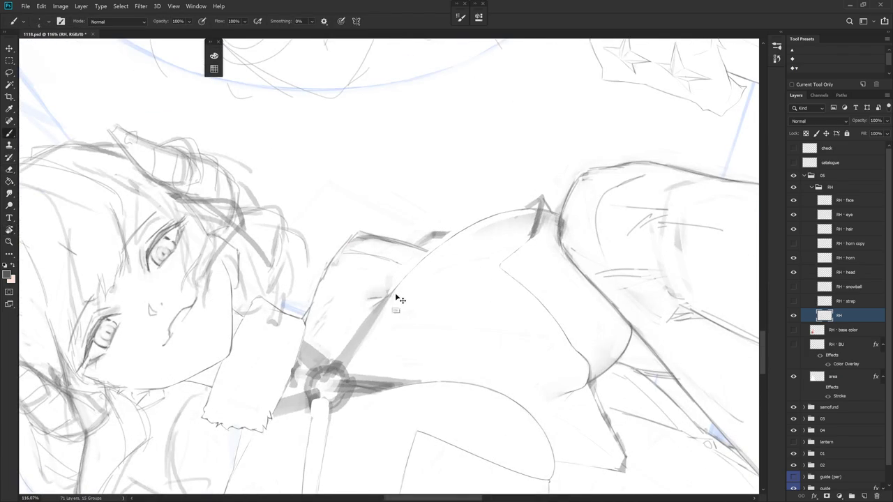
pyautogui.moveTo(391, 293); pyautogui.dragTo(391, 293)
pyautogui.moveTo(391, 293); pyautogui.dragTo(433, 266)
pyautogui.press('r')
pyautogui.moveTo(387, 318); pyautogui.dragTo(391, 293)
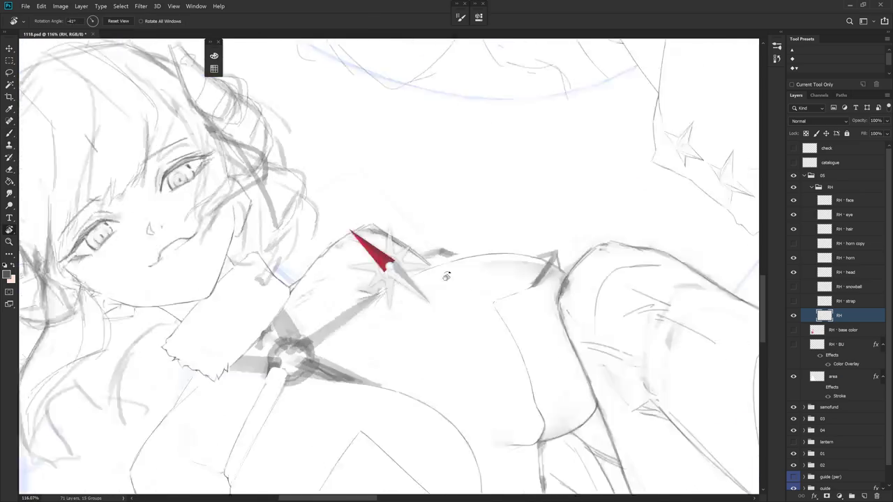
pyautogui.press('e')
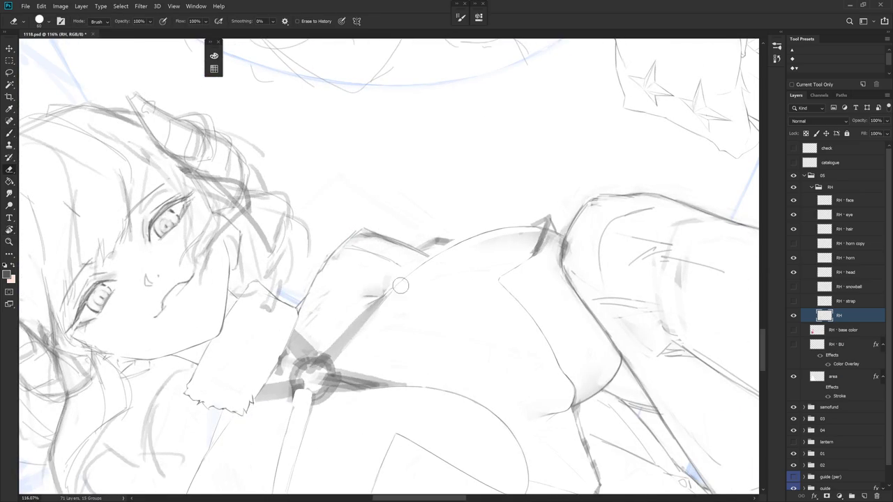
pyautogui.press('b')
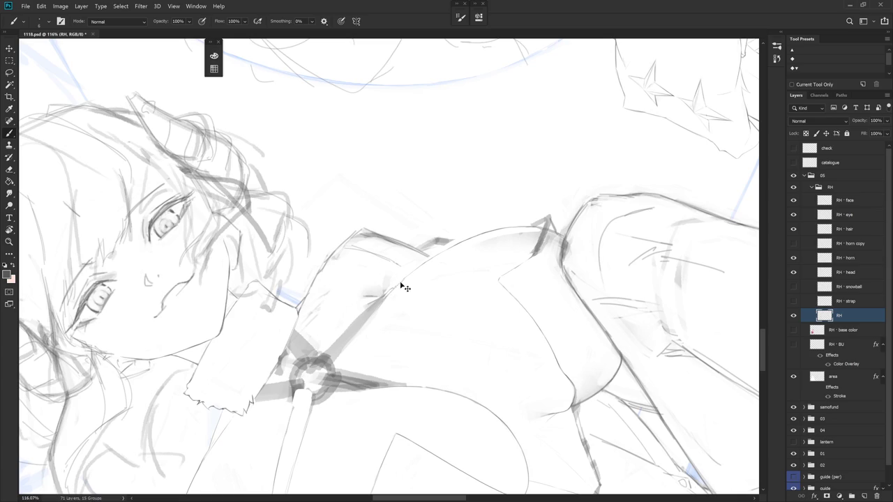
pyautogui.moveTo(410, 334); pyautogui.dragTo(441, 300)
pyautogui.press('e')
pyautogui.scroll(-5, 441, 276)
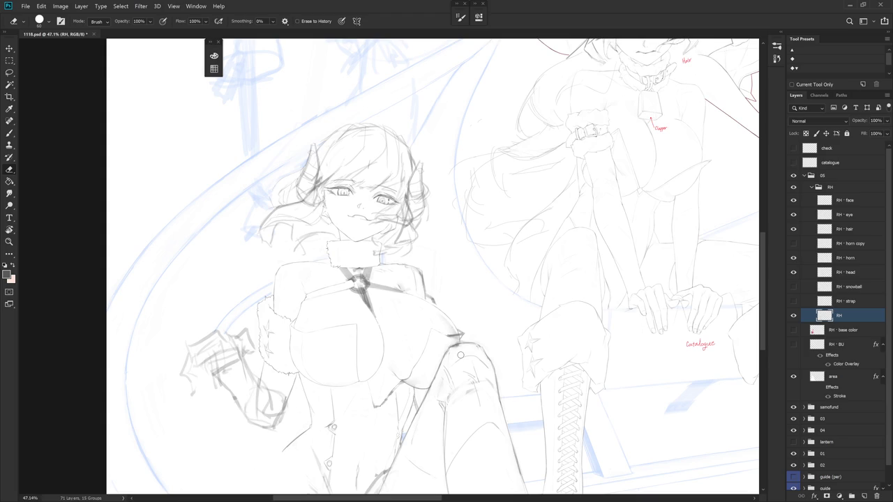
# Lasso the stray strokes near the chest strap, then deselect
pyautogui.press('b')
pyautogui.scroll(5, 432, 314)
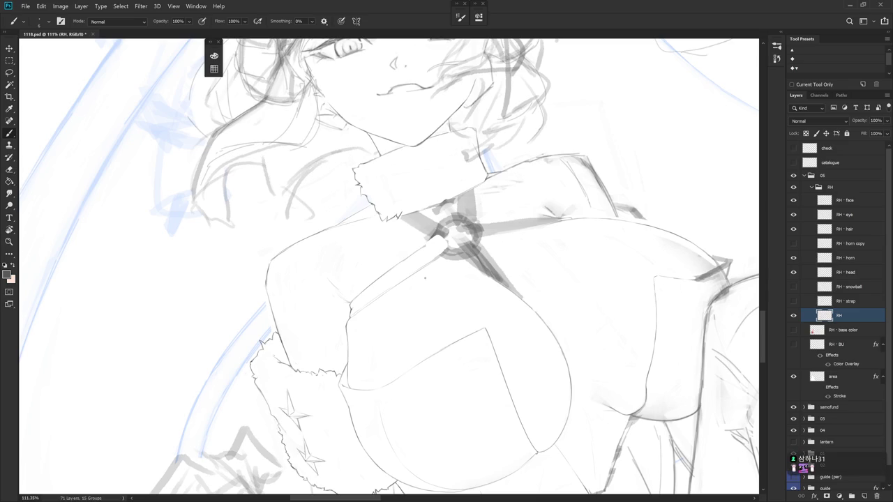
pyautogui.press('e')
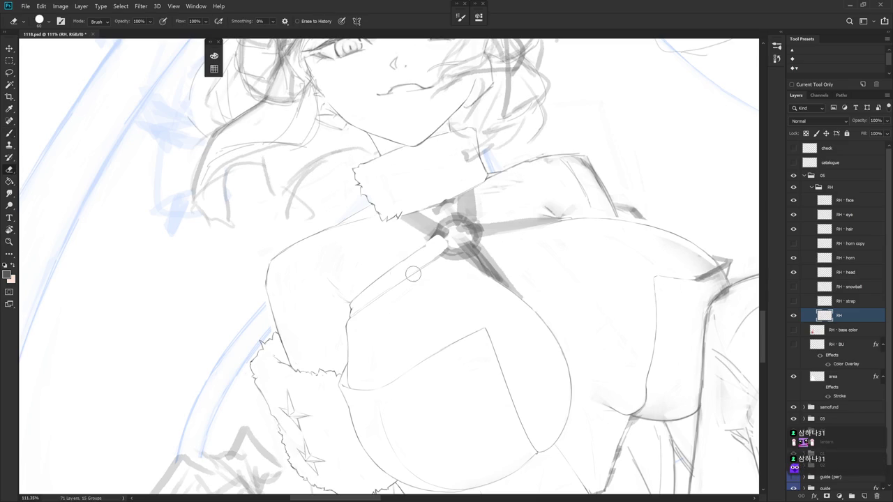
pyautogui.press('l')
pyautogui.moveTo(357, 283)
pyautogui.mouseDown()
pyautogui.moveTo(414, 250)
pyautogui.moveTo(352, 285)
pyautogui.mouseUp()
pyautogui.hotkey('ctrl', 'd')
# Erase leftover marks near the shoulder and strap, then reset the view upright
pyautogui.moveTo(325, 323)
pyautogui.mouseDown()
pyautogui.moveTo(473, 378)
pyautogui.moveTo(535, 309)
pyautogui.mouseUp()
pyautogui.press('e')
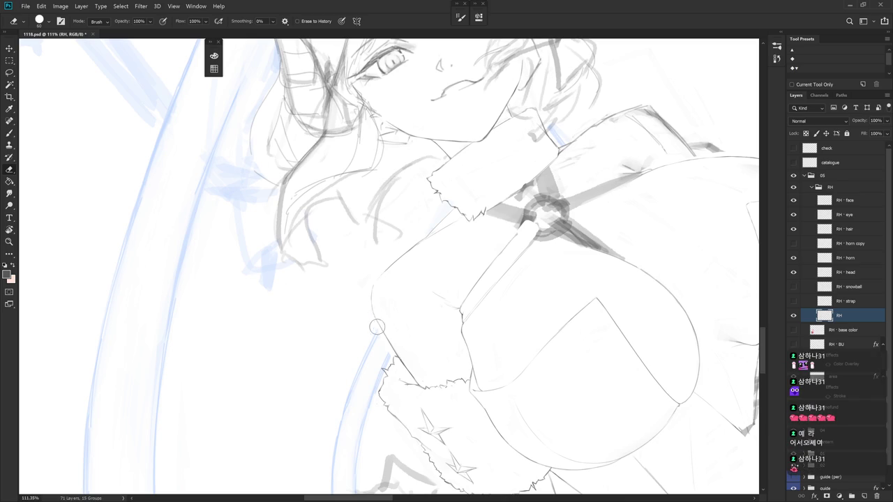
pyautogui.scroll(-1, 470, 267)
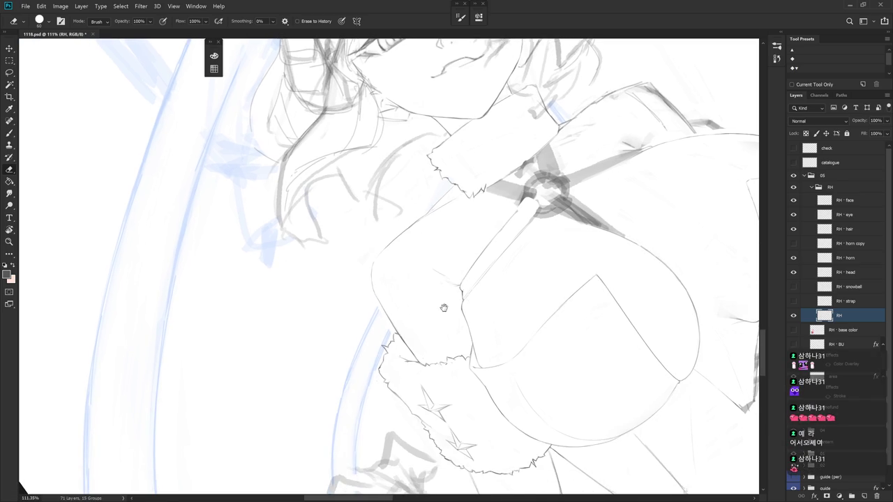
pyautogui.scroll(2, 447, 305)
pyautogui.press('b')
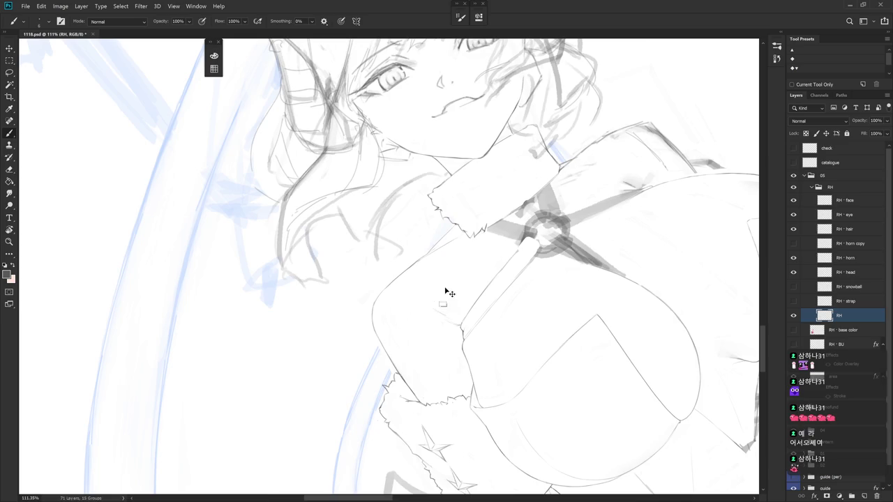
pyautogui.hotkey('ctrl', '0')
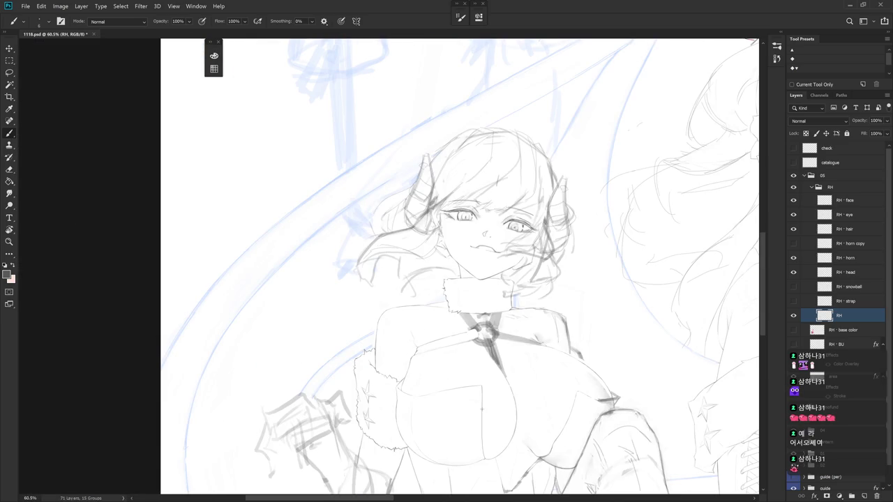
# Straighten the view, centre the torso and lasso the buckle on the chest
pyautogui.moveTo(481, 409); pyautogui.dragTo(518, 349)
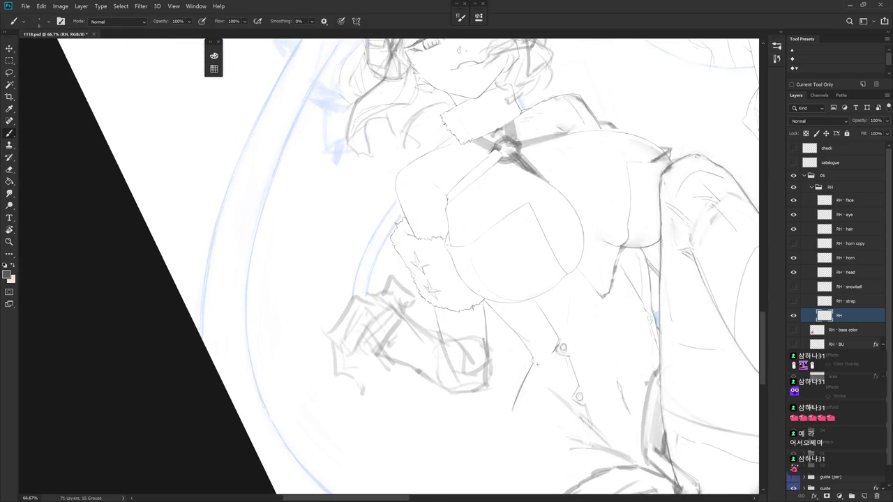
pyautogui.press('Escape')
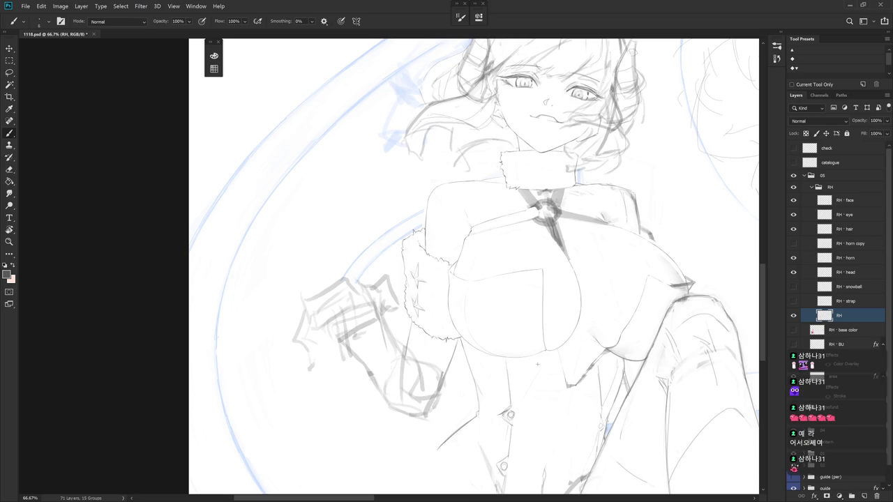
pyautogui.moveTo(537, 364); pyautogui.dragTo(443, 385)
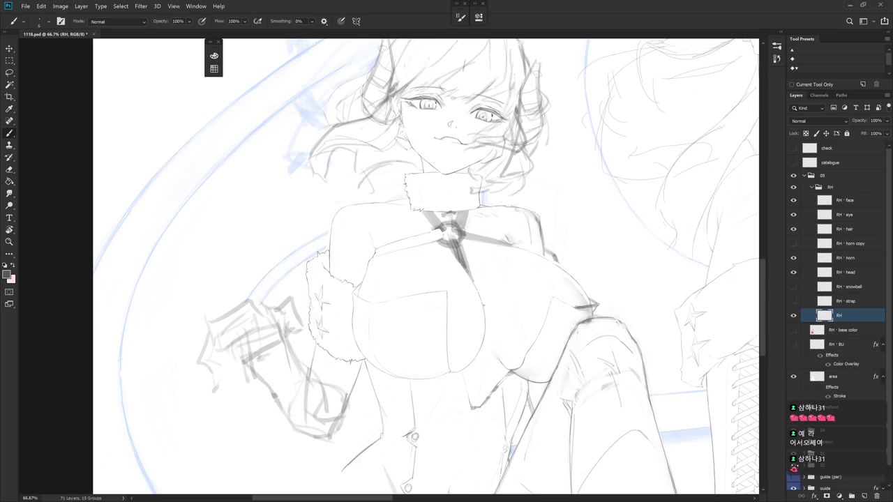
pyautogui.scroll(3, 495, 374)
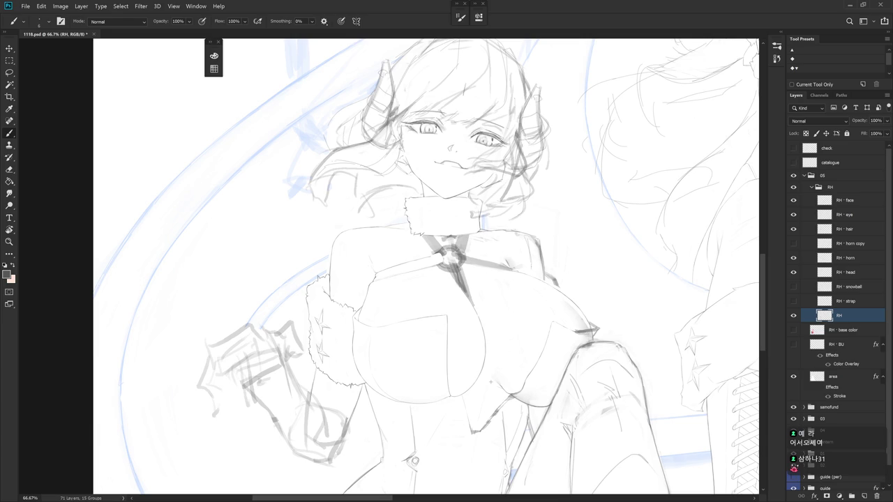
pyautogui.press('l')
pyautogui.moveTo(441, 278)
pyautogui.mouseDown()
pyautogui.moveTo(475, 243)
pyautogui.moveTo(430, 237)
pyautogui.moveTo(424, 259)
pyautogui.moveTo(447, 260)
pyautogui.mouseUp()
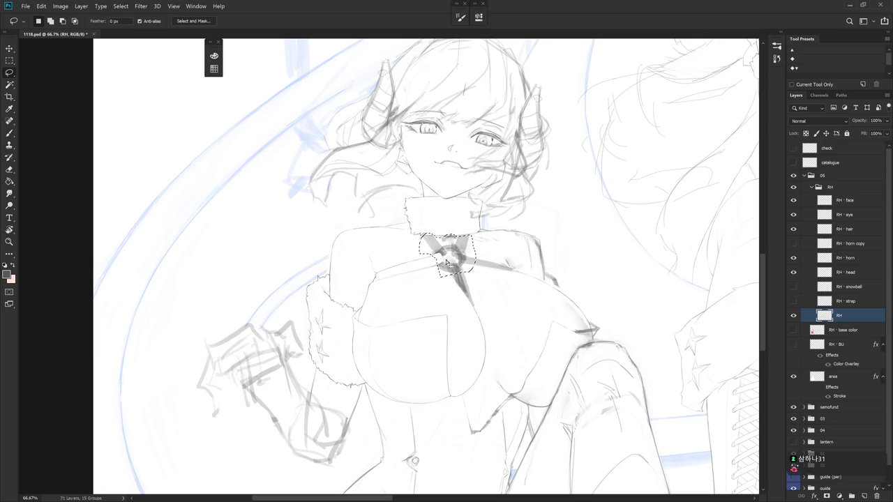
# Transform the selected buckle 34 px right and 7 px down, then deselect it
pyautogui.hotkey('ctrl', 't')
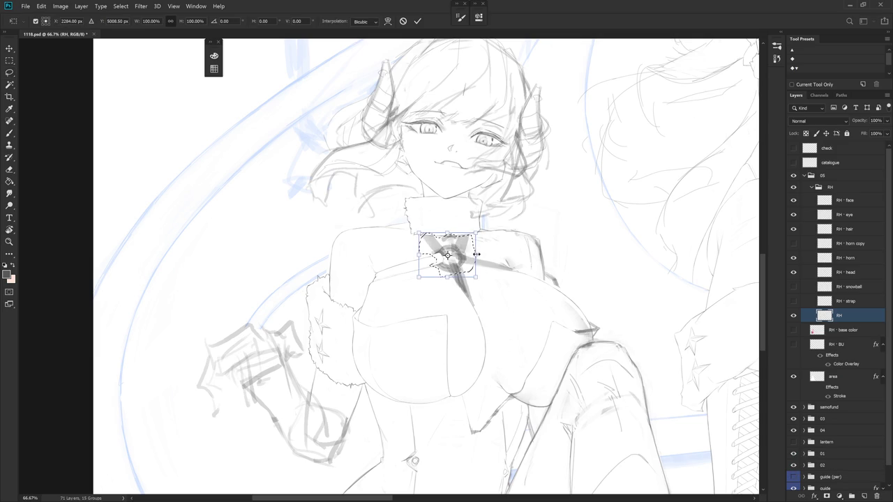
pyautogui.moveTo(473, 238); pyautogui.dragTo(477, 240)
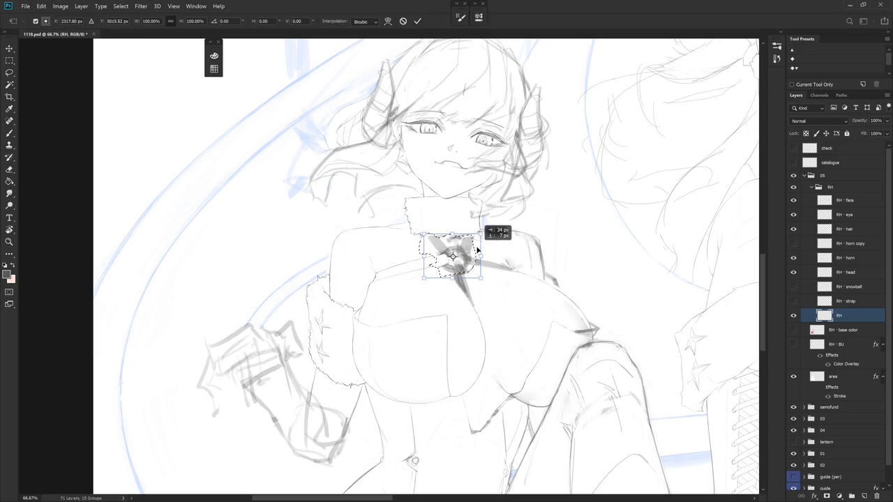
pyautogui.press('Return')
pyautogui.press('e')
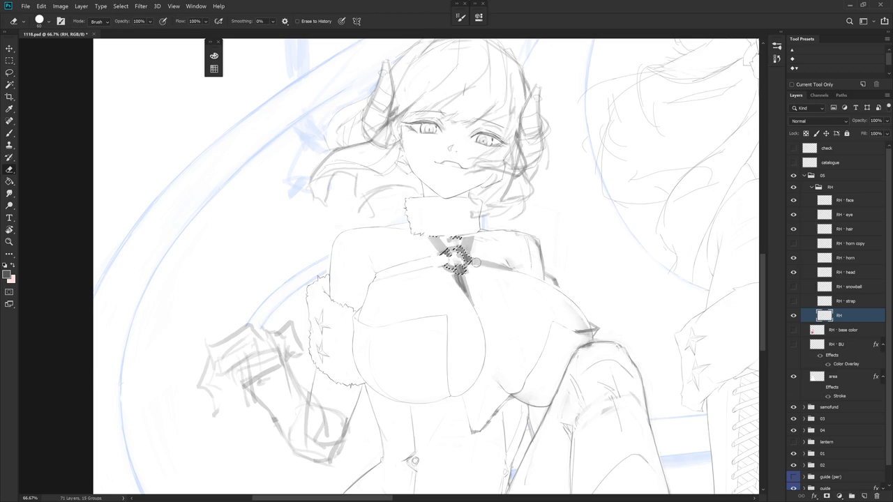
pyautogui.hotkey('ctrl', 'd')
pyautogui.press('b')
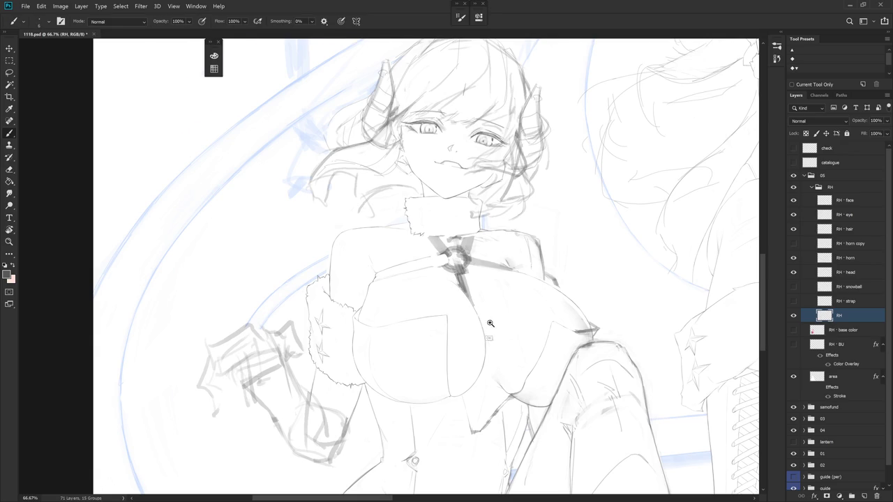
pyautogui.scroll(5, 486, 328)
pyautogui.press('e')
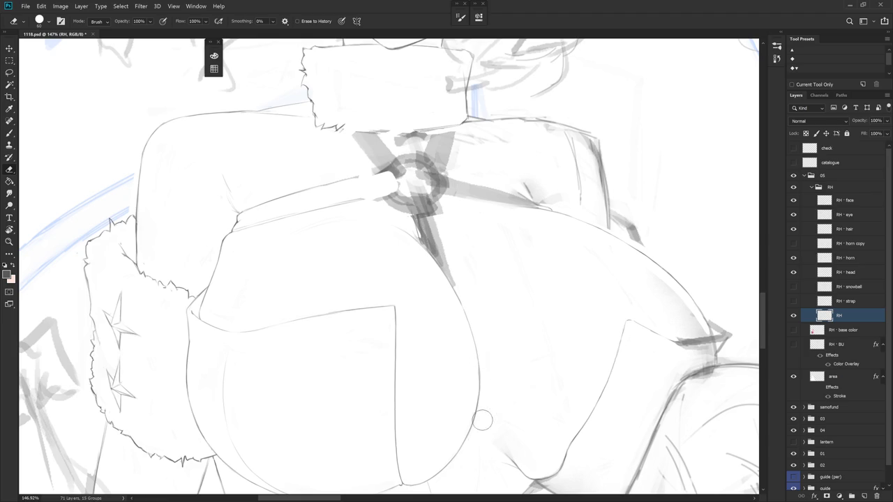
pyautogui.moveTo(496, 325); pyautogui.dragTo(465, 233)
pyautogui.moveTo(488, 360); pyautogui.dragTo(451, 316)
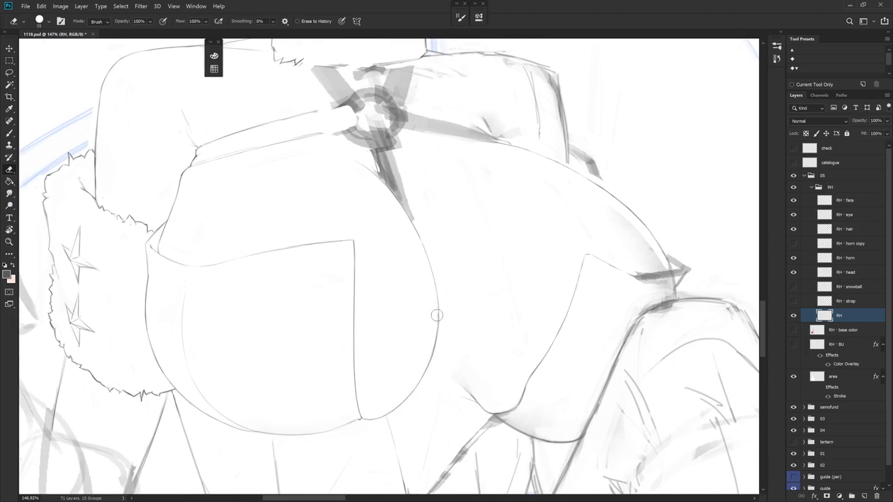
pyautogui.moveTo(481, 419); pyautogui.dragTo(450, 272)
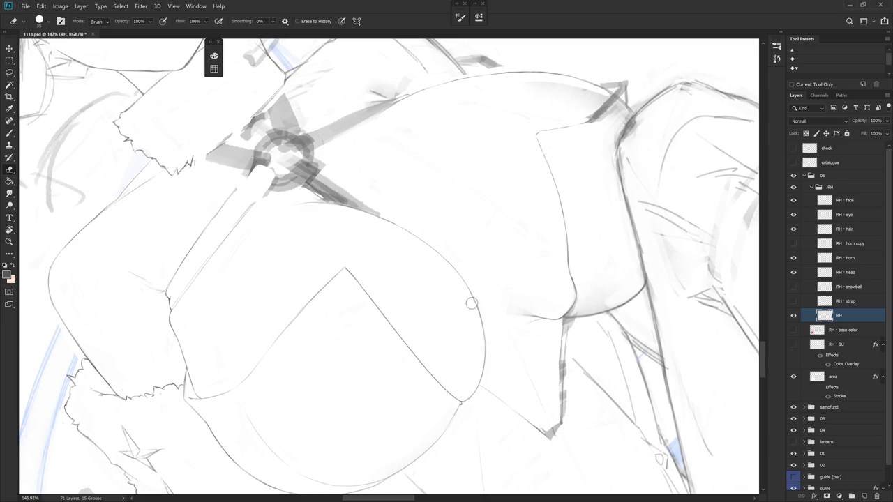
pyautogui.press('Escape')
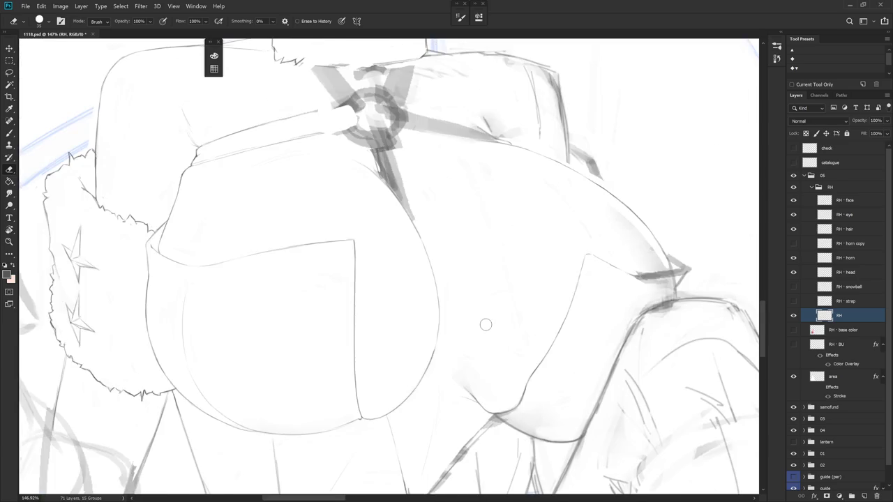
pyautogui.scroll(-3, 501, 397)
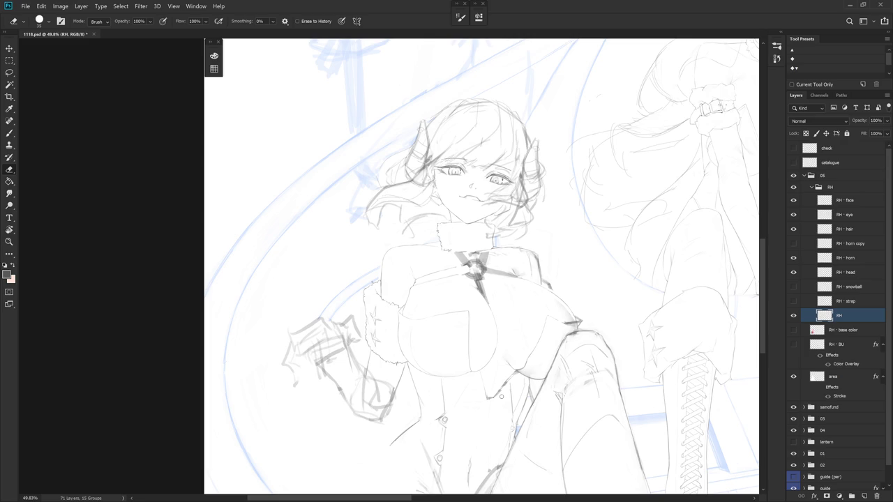
pyautogui.scroll(2, 501, 396)
pyautogui.moveTo(501, 396); pyautogui.dragTo(513, 302)
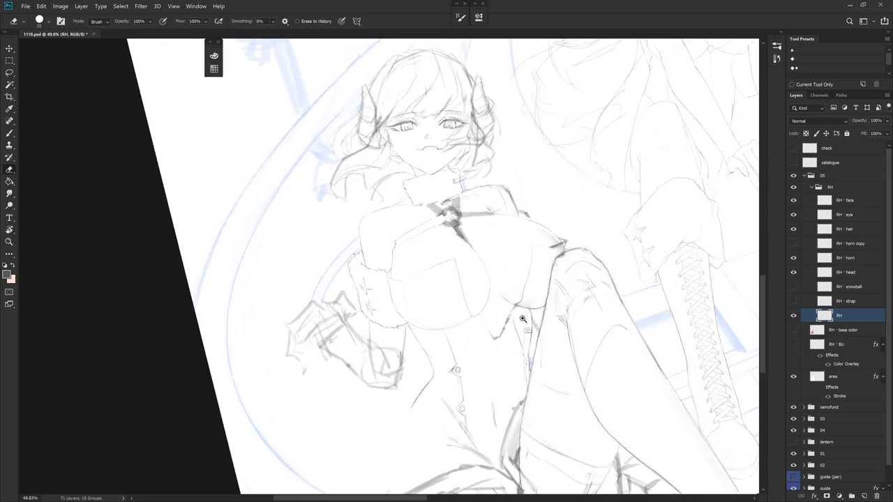
pyautogui.scroll(2, 522, 349)
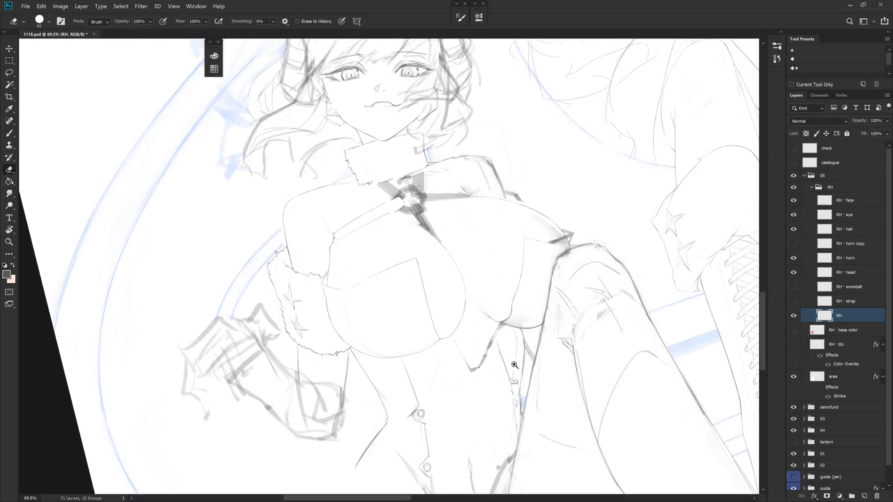
pyautogui.moveTo(522, 349); pyautogui.dragTo(500, 299)
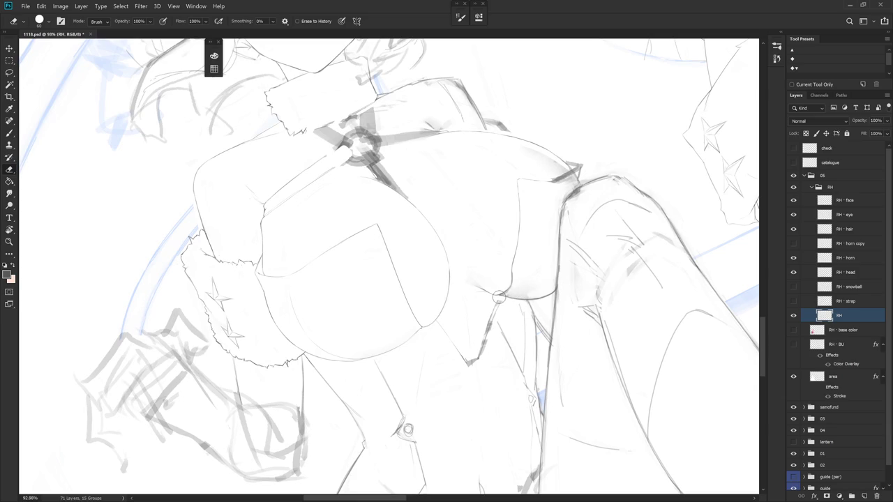
pyautogui.moveTo(513, 315)
pyautogui.mouseDown()
pyautogui.moveTo(459, 290)
pyautogui.moveTo(395, 290)
pyautogui.mouseUp()
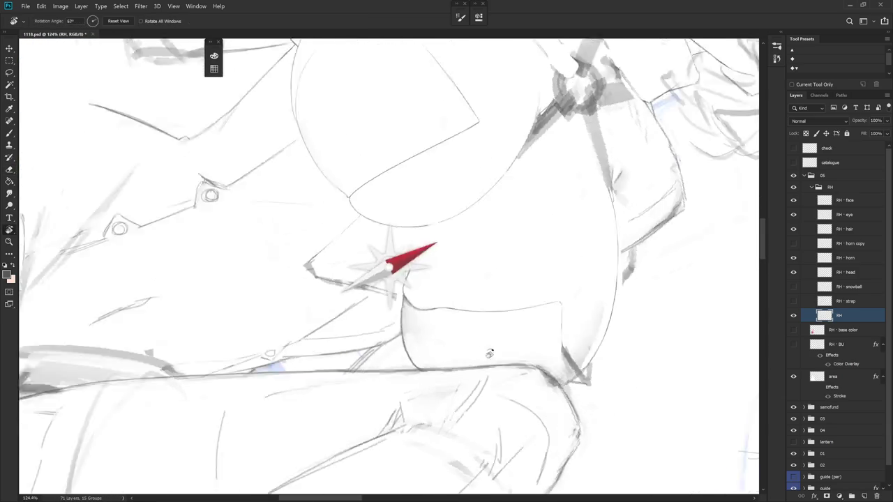
# Erase a stretch of the coat contour line and touch it up with the brush
pyautogui.press('b')
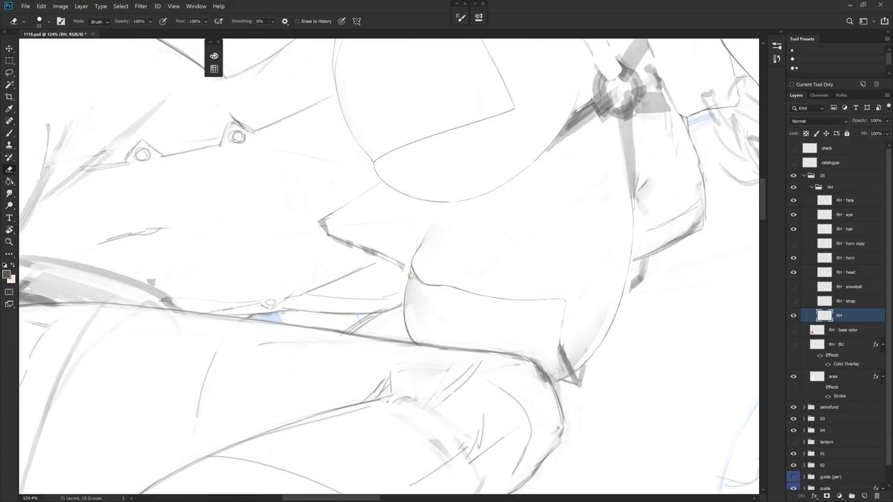
pyautogui.moveTo(410, 280); pyautogui.dragTo(405, 317)
pyautogui.press('b')
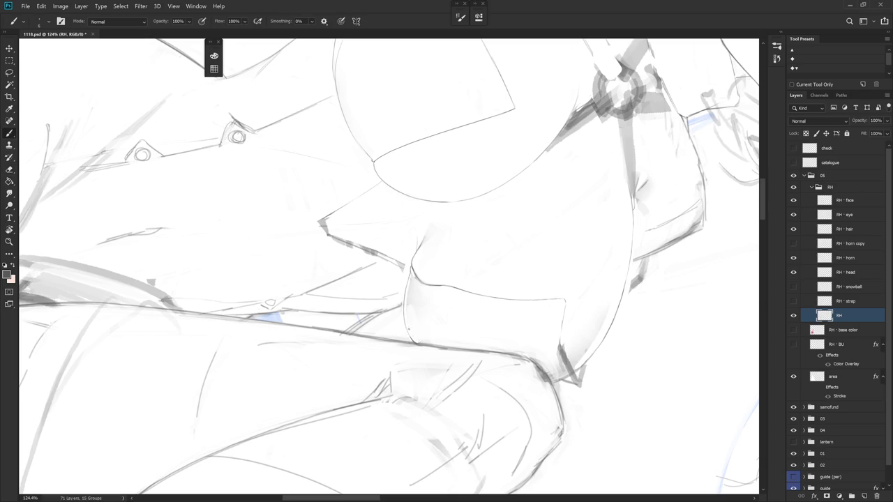
pyautogui.scroll(-5, 389, 270)
pyautogui.scroll(1, 497, 357)
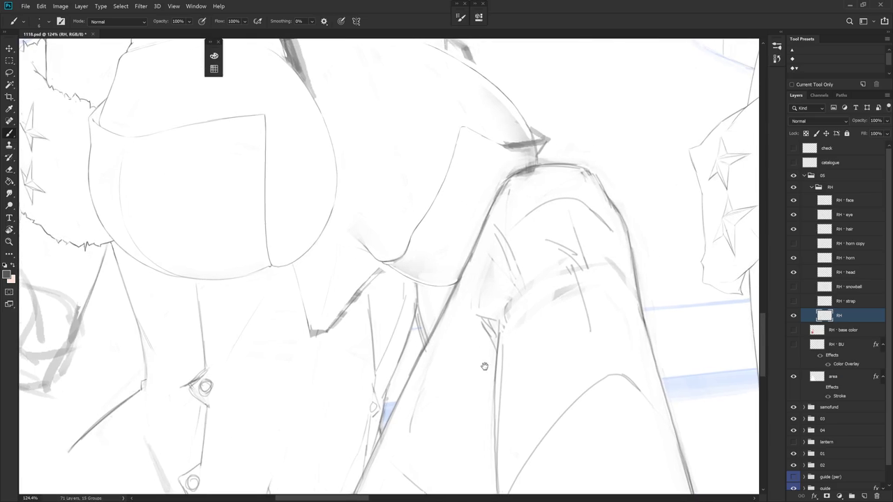
pyautogui.press('e')
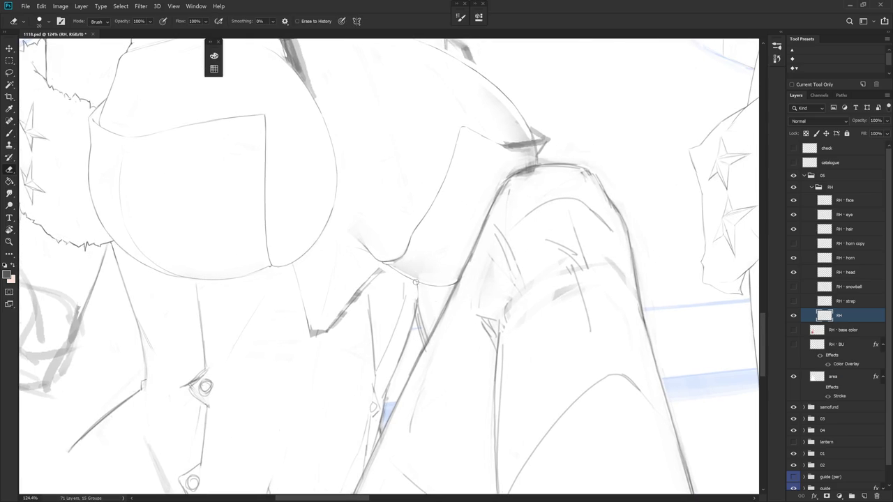
pyautogui.press('b')
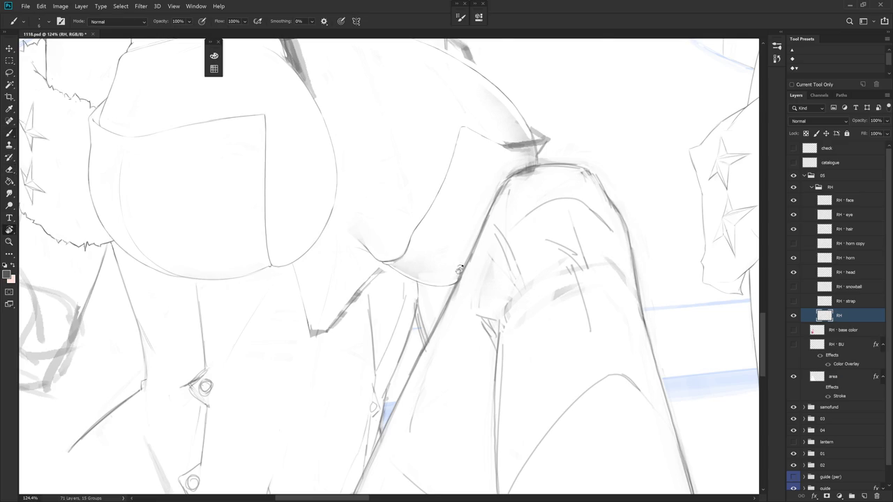
# Enlarge the eraser and clean the thigh and hip lines, rotating the view to follow them
pyautogui.moveTo(445, 268); pyautogui.dragTo(394, 297)
pyautogui.press('e')
pyautogui.moveTo(434, 346); pyautogui.dragTo(415, 230)
pyautogui.press(']')
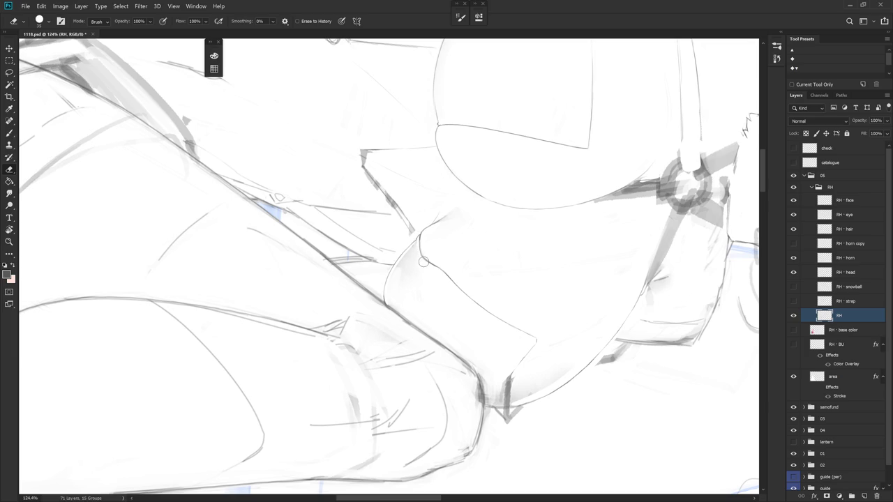
pyautogui.moveTo(423, 262); pyautogui.dragTo(422, 272)
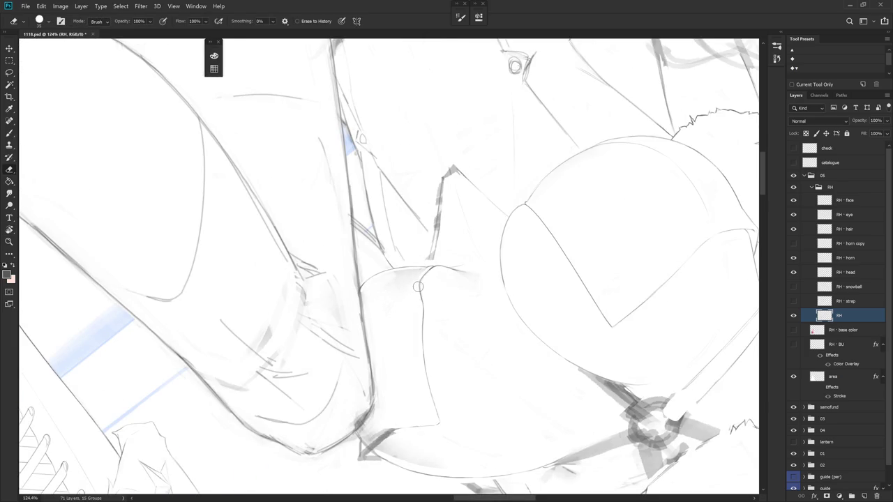
pyautogui.moveTo(425, 356); pyautogui.dragTo(425, 243)
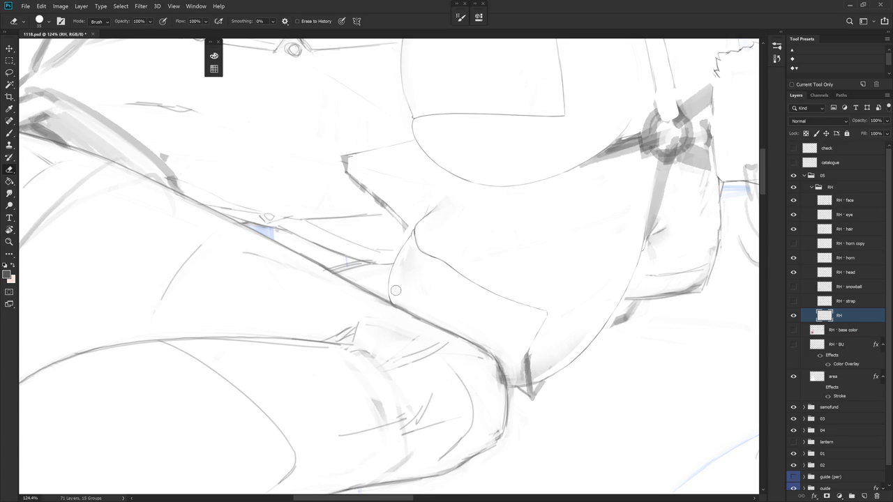
pyautogui.moveTo(532, 299); pyautogui.dragTo(466, 321)
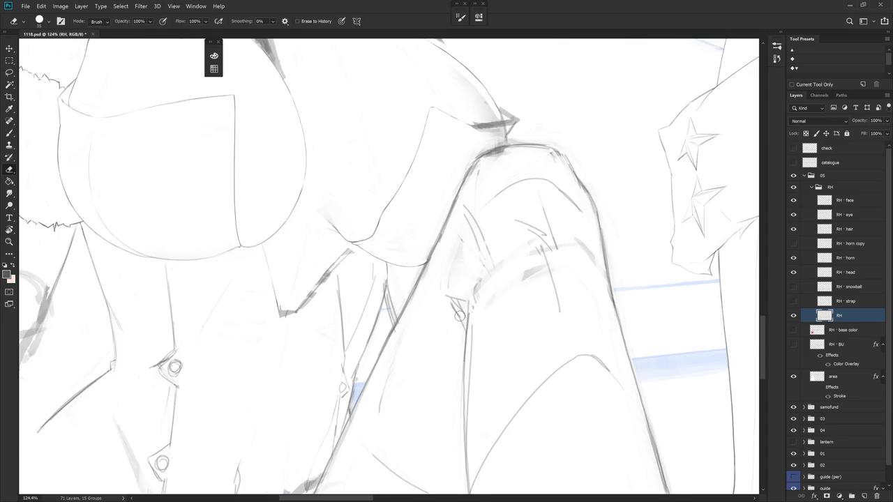
# Lasso and delete the stray strap sketch lines at the shoulder
pyautogui.press('l')
pyautogui.moveTo(430, 197)
pyautogui.mouseDown()
pyautogui.moveTo(404, 264)
pyautogui.moveTo(426, 257)
pyautogui.mouseUp()
pyautogui.press('Delete')
pyautogui.hotkey('ctrl', 'd')
pyautogui.moveTo(482, 150); pyautogui.dragTo(491, 157)
pyautogui.moveTo(508, 237)
pyautogui.mouseDown()
pyautogui.moveTo(514, 339)
pyautogui.moveTo(517, 270)
pyautogui.mouseUp()
# Extend the coat edge line upward from a rotated view
pyautogui.press('e')
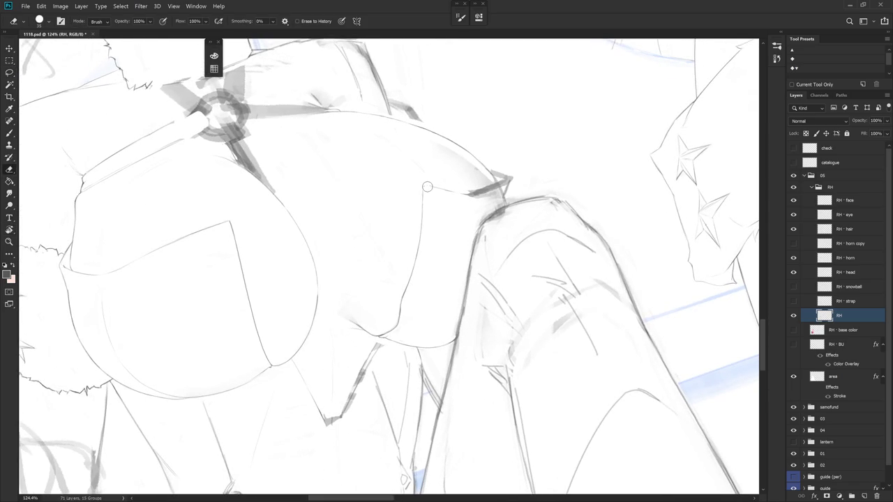
pyautogui.press('b')
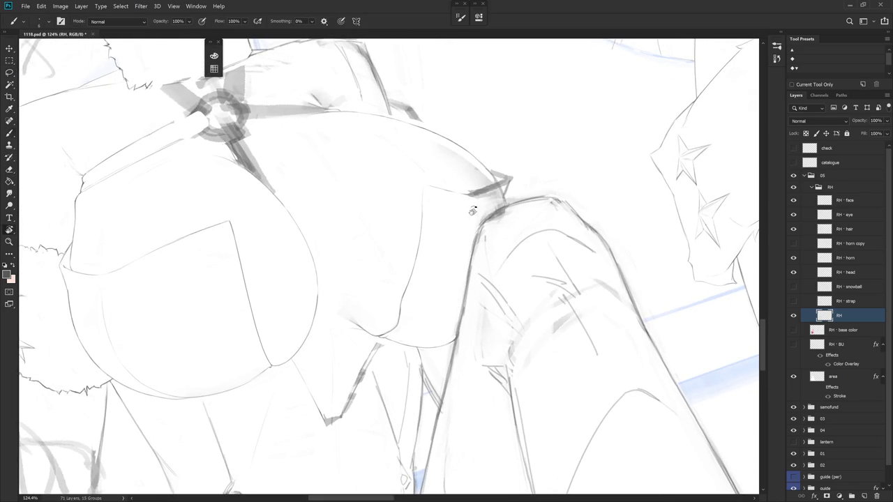
pyautogui.moveTo(462, 207); pyautogui.dragTo(419, 224)
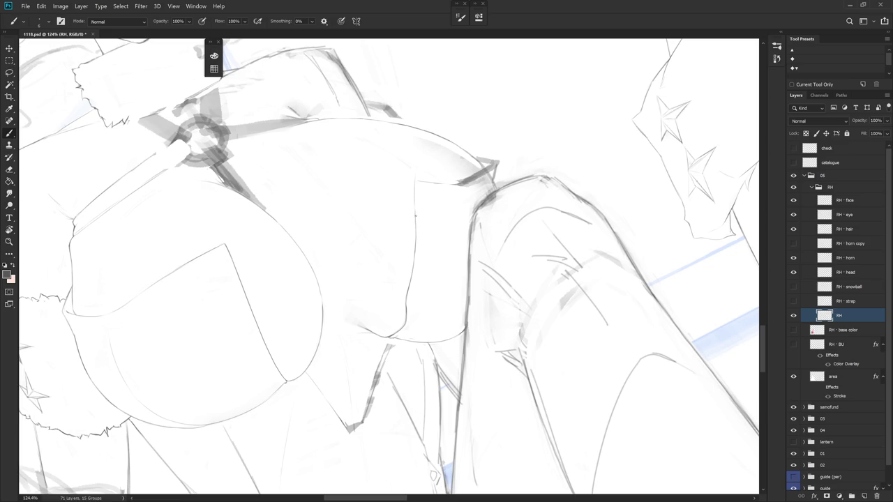
pyautogui.moveTo(446, 181); pyautogui.dragTo(479, 249)
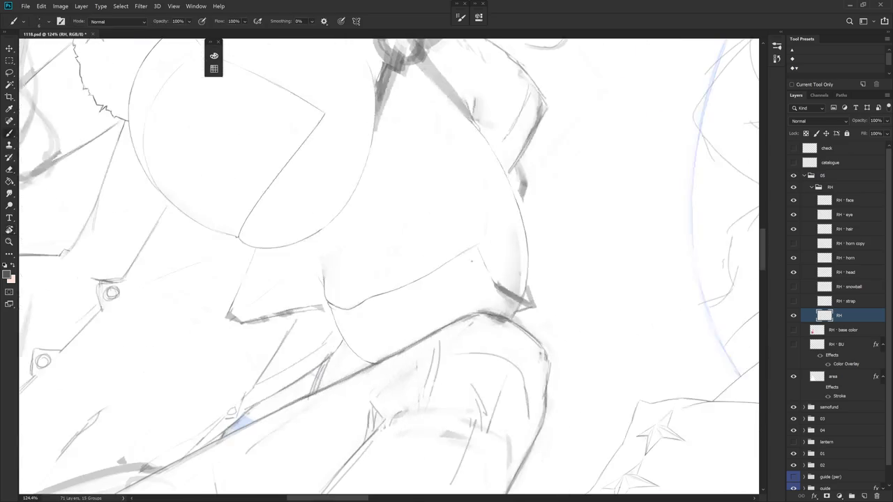
pyautogui.moveTo(508, 296); pyautogui.dragTo(422, 170)
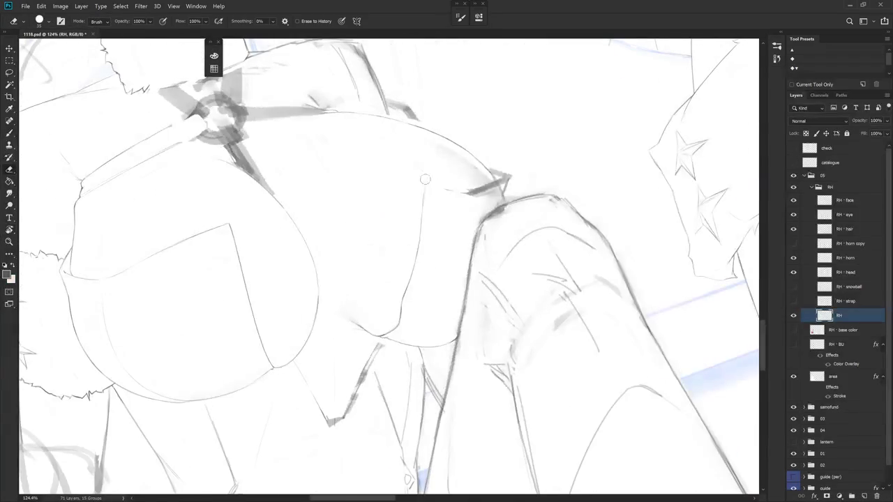
pyautogui.press('b')
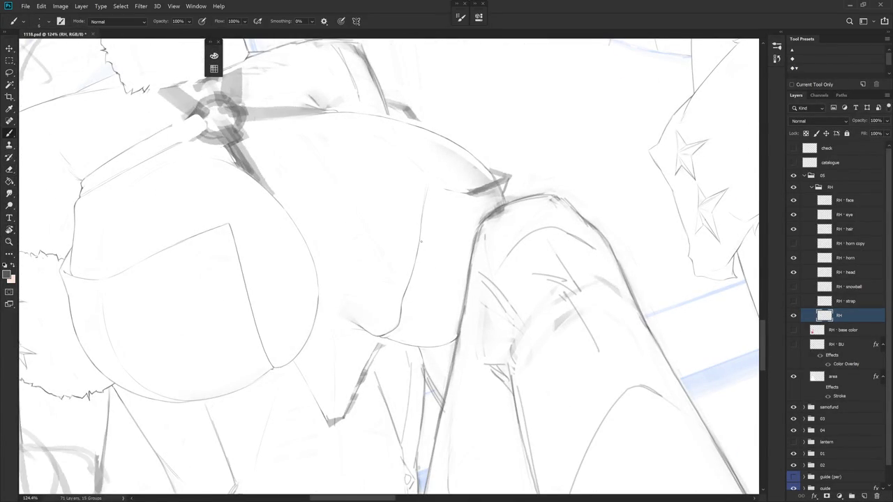
pyautogui.moveTo(422, 210); pyautogui.dragTo(422, 185)
# Touch up the remaining coat lines with Brush and Eraser, then lasso an area over the chest
pyautogui.moveTo(418, 248)
pyautogui.mouseDown()
pyautogui.moveTo(409, 237)
pyautogui.moveTo(414, 270)
pyautogui.mouseUp()
pyautogui.press('e')
pyautogui.press('b')
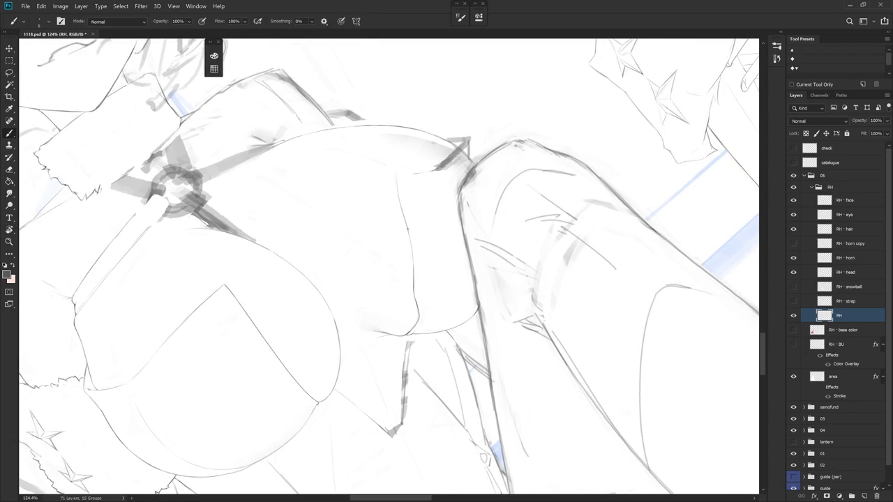
pyautogui.moveTo(483, 181); pyautogui.dragTo(487, 278)
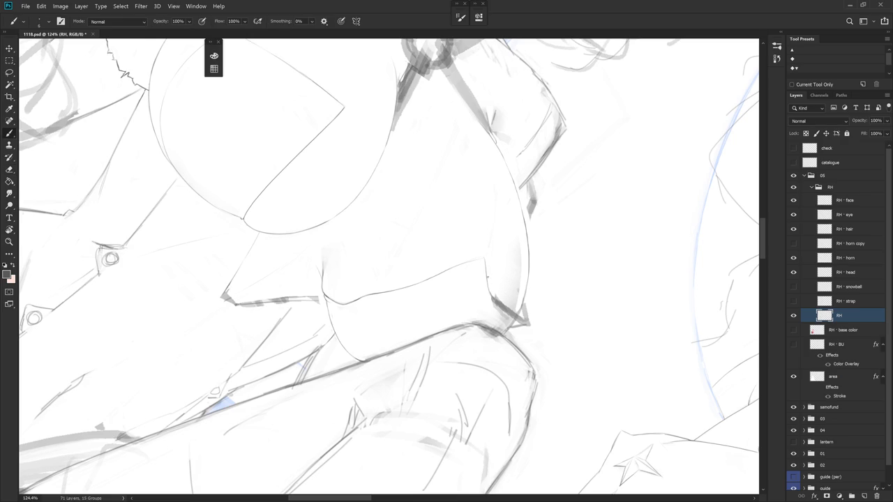
pyautogui.press('e')
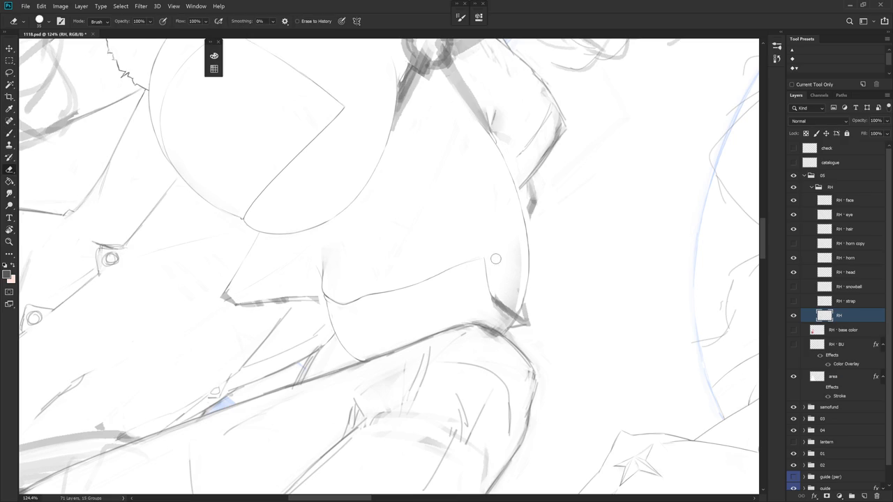
pyautogui.scroll(-2, 545, 271)
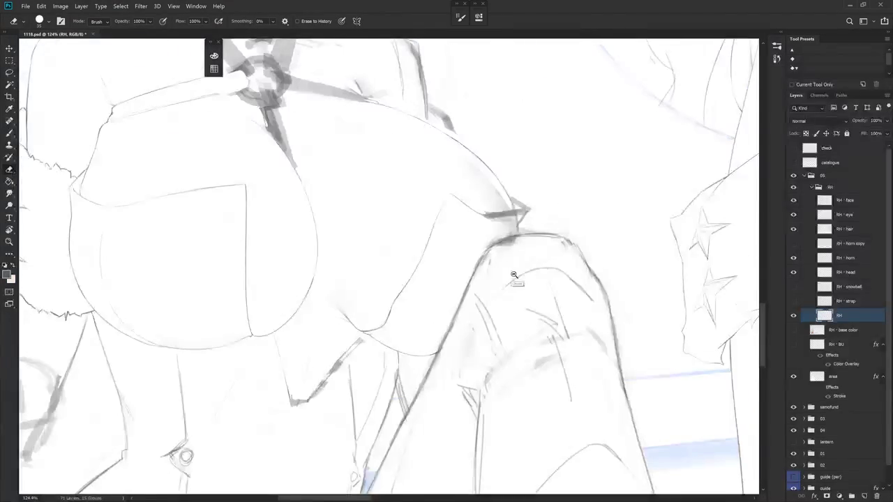
pyautogui.scroll(-2, 520, 279)
pyautogui.press('l')
pyautogui.moveTo(482, 324)
pyautogui.mouseDown()
pyautogui.moveTo(457, 365)
pyautogui.moveTo(482, 353)
pyautogui.mouseUp()
pyautogui.scroll(-3, 492, 377)
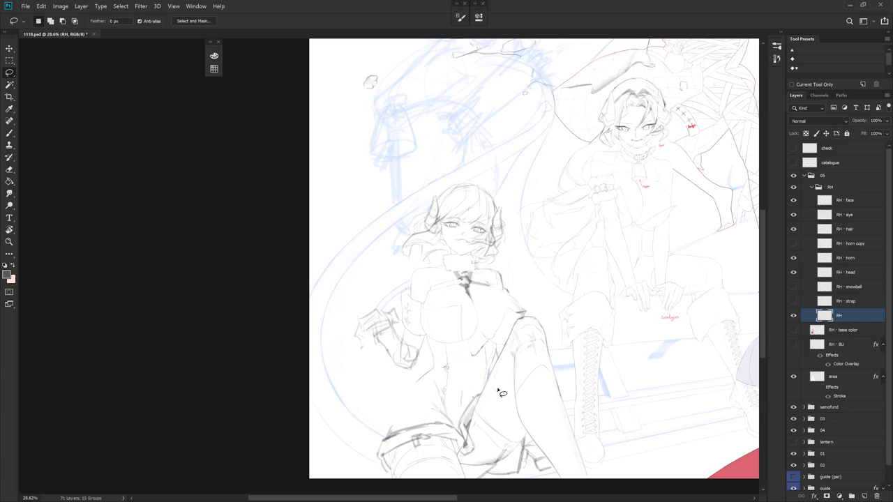
# Erase the small stray line near the coat and briefly check the base colour layer
pyautogui.scroll(-2, 500, 392)
pyautogui.keyDown('alt'); pyautogui.scroll(5, 503, 349); pyautogui.keyUp('alt')
pyautogui.press('e')
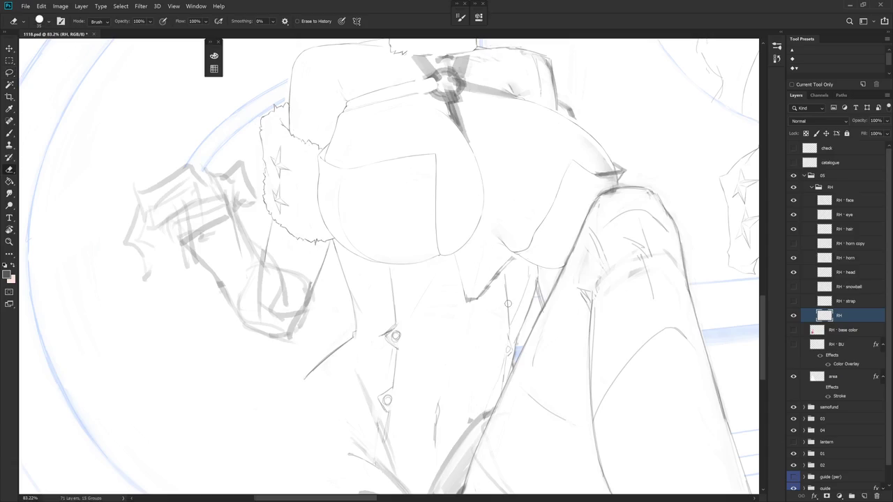
pyautogui.moveTo(466, 281); pyautogui.dragTo(469, 300)
pyautogui.click(794, 330)
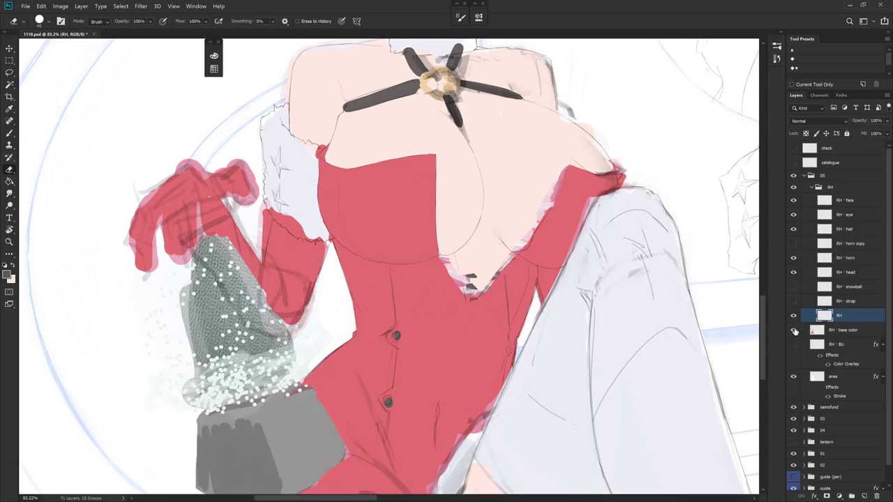
pyautogui.click(795, 331)
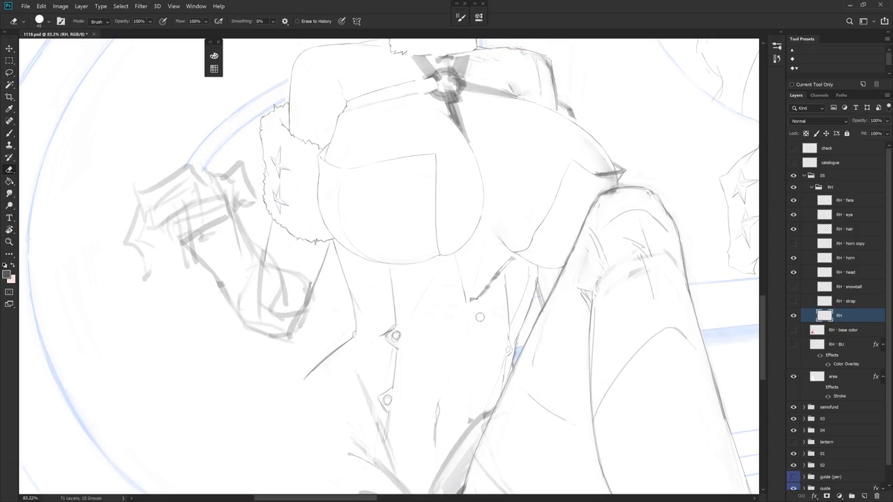
pyautogui.moveTo(484, 291); pyautogui.dragTo(487, 252)
# Erase the old coat opening line and redraw it below the chest
pyautogui.press('b')
pyautogui.scroll(2, 501, 207)
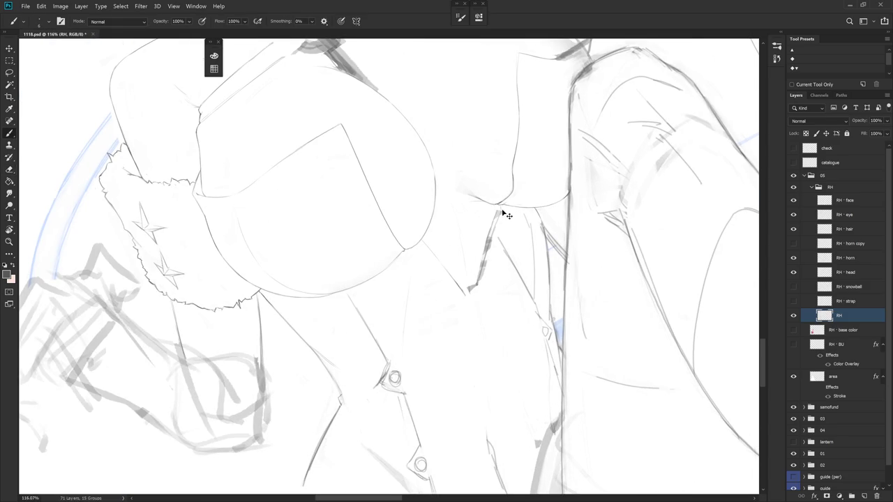
pyautogui.press('e')
pyautogui.moveTo(496, 226); pyautogui.dragTo(478, 283)
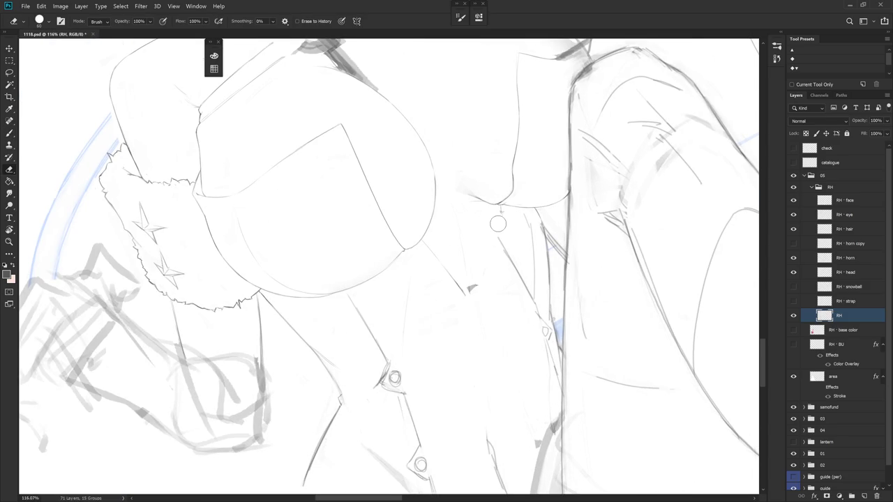
pyautogui.press('b')
pyautogui.moveTo(499, 213); pyautogui.dragTo(482, 265)
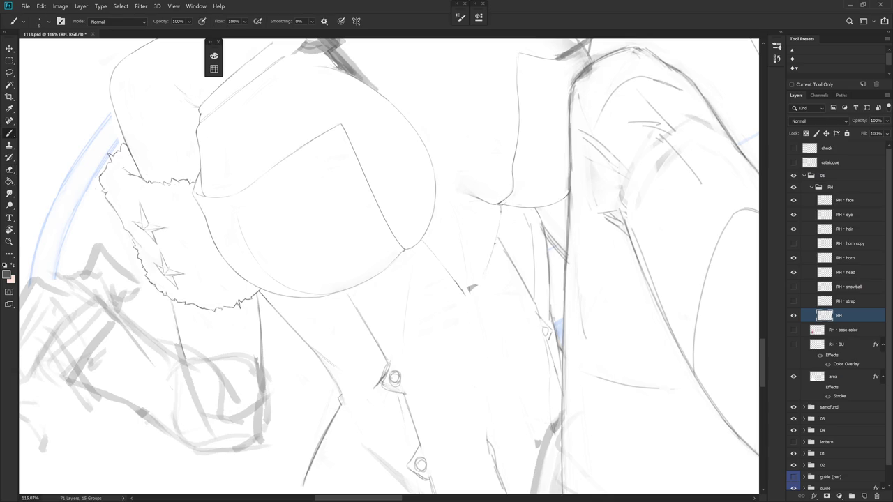
# Rotate the canvas about 37° clockwise to reorient the drawing
pyautogui.press('e')
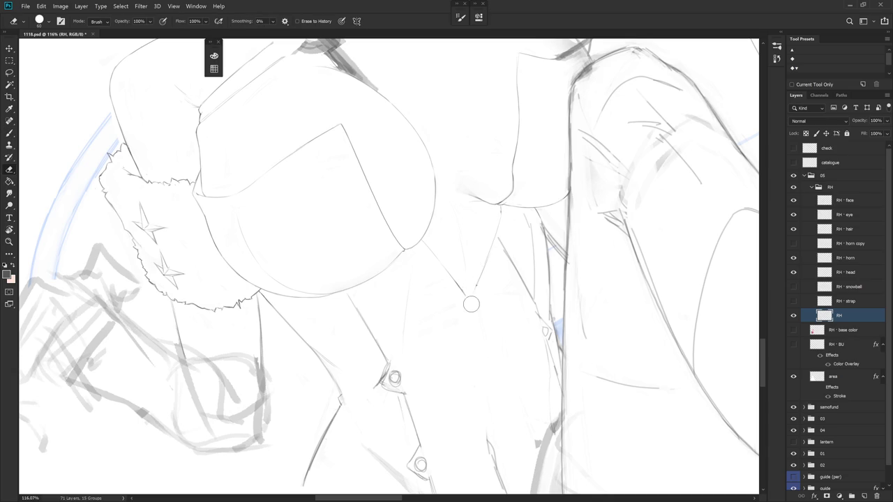
pyautogui.press('r')
pyautogui.moveTo(472, 301); pyautogui.dragTo(458, 317)
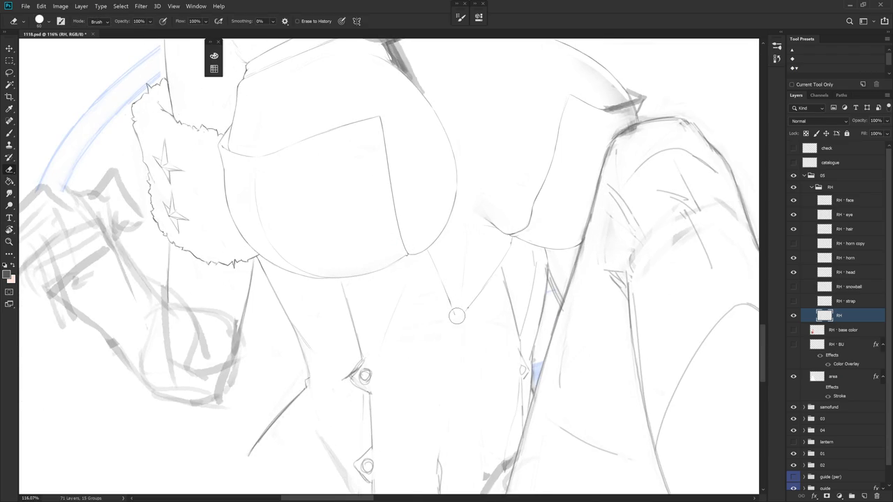
pyautogui.press('b')
pyautogui.press('r')
pyautogui.moveTo(470, 318)
pyautogui.mouseDown()
pyautogui.moveTo(514, 236)
pyautogui.moveTo(526, 290)
pyautogui.mouseUp()
pyautogui.press('r')
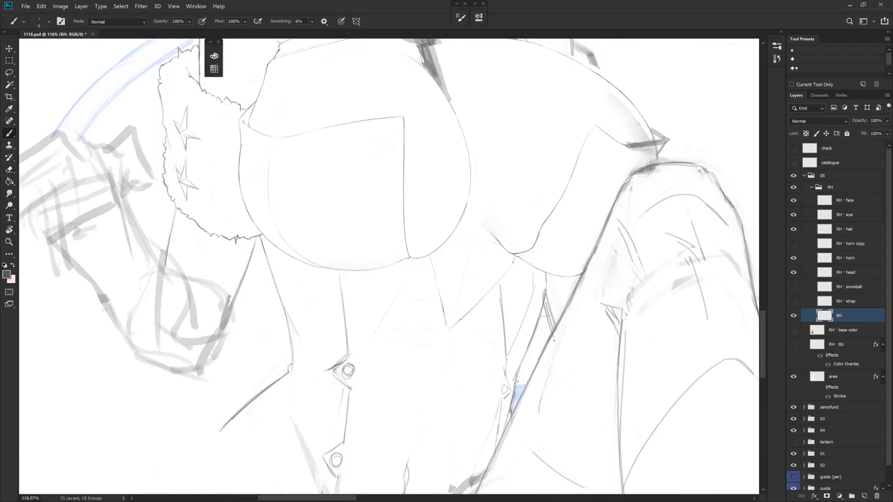
# Erase the leftover sketch line beside the coat opening, then lasso an area of the lower coat
pyautogui.scroll(-5, 447, 265)
pyautogui.scroll(6, 405, 143)
pyautogui.press('e')
pyautogui.moveTo(405, 144)
pyautogui.mouseDown()
pyautogui.moveTo(424, 226)
pyautogui.moveTo(411, 181)
pyautogui.mouseUp()
pyautogui.press('b')
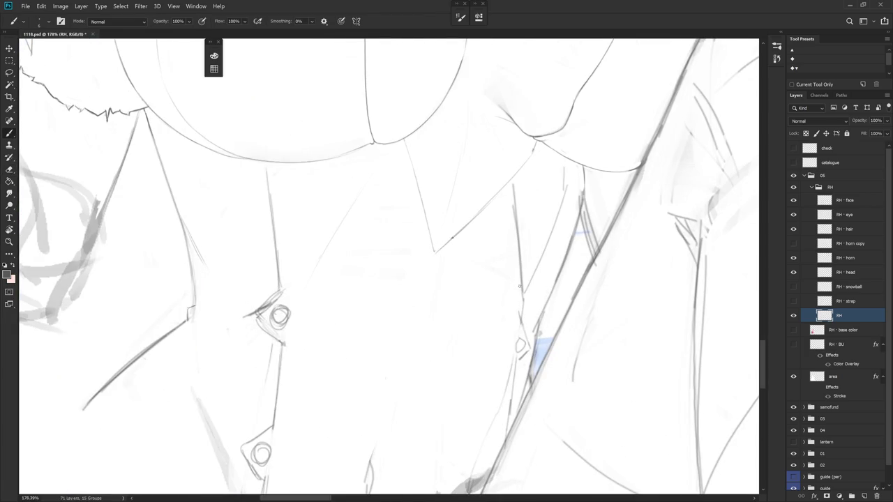
pyautogui.scroll(-2, 510, 314)
pyautogui.scroll(-3, 497, 341)
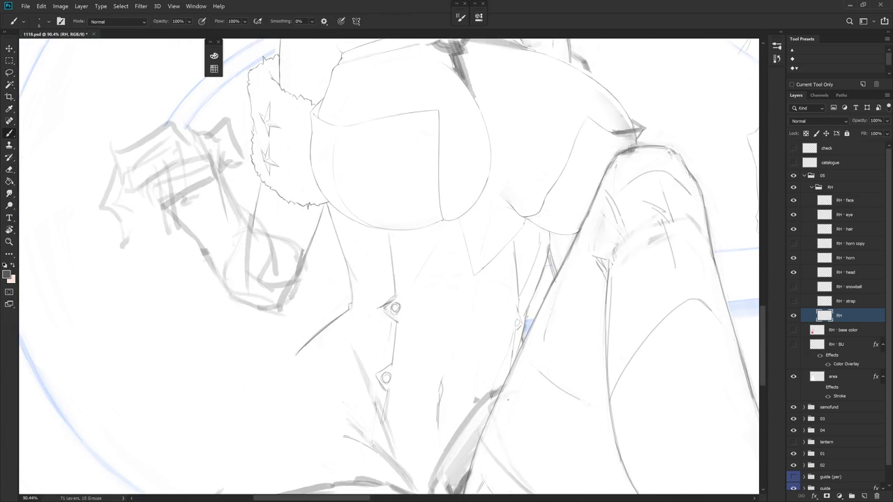
pyautogui.moveTo(534, 386); pyautogui.dragTo(517, 403)
pyautogui.press('l')
pyautogui.moveTo(456, 334)
pyautogui.mouseDown()
pyautogui.moveTo(460, 311)
pyautogui.moveTo(453, 333)
pyautogui.mouseUp()
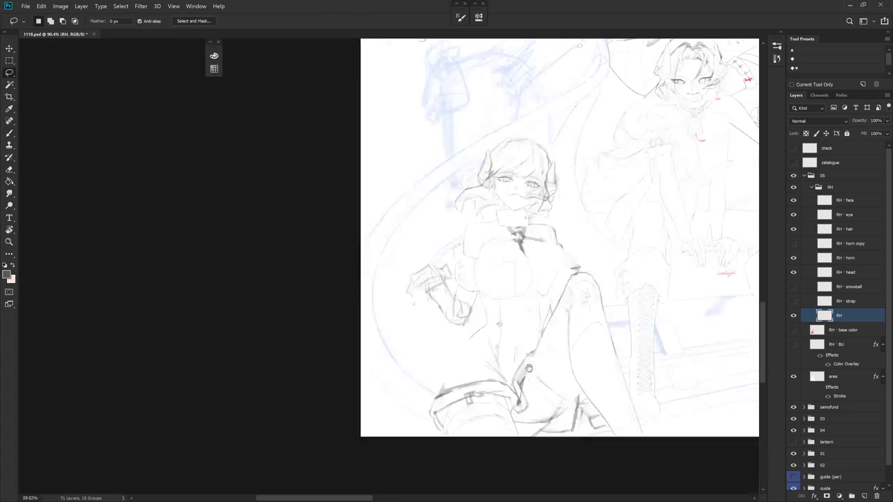
# Close the lasso selection and rotate the canvas about 30°
pyautogui.scroll(-5, 544, 335)
pyautogui.press('b')
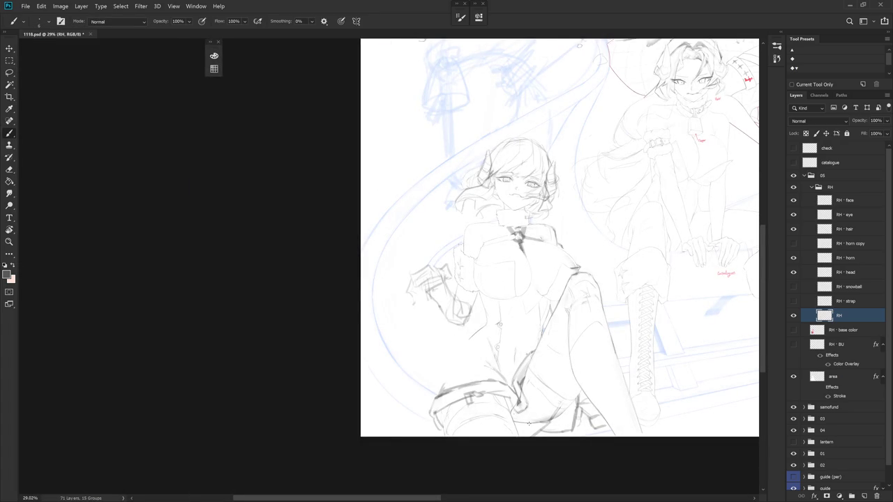
pyautogui.scroll(6, 538, 316)
pyautogui.press('e')
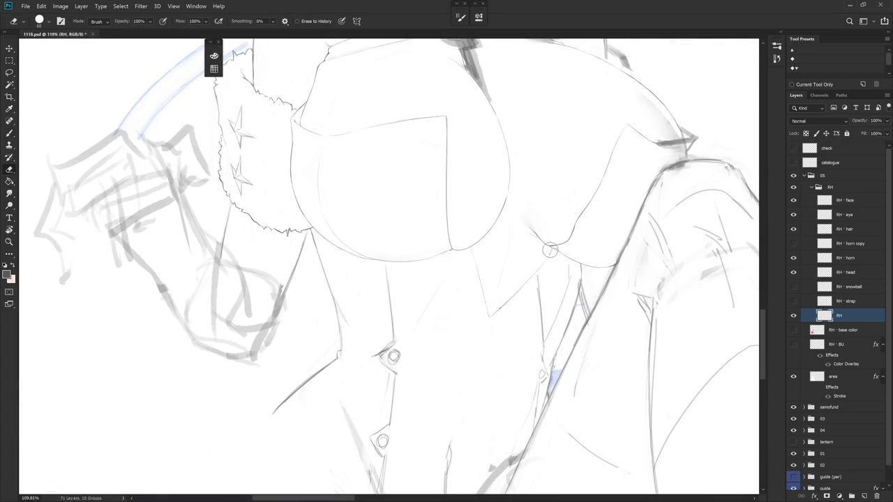
pyautogui.press('b')
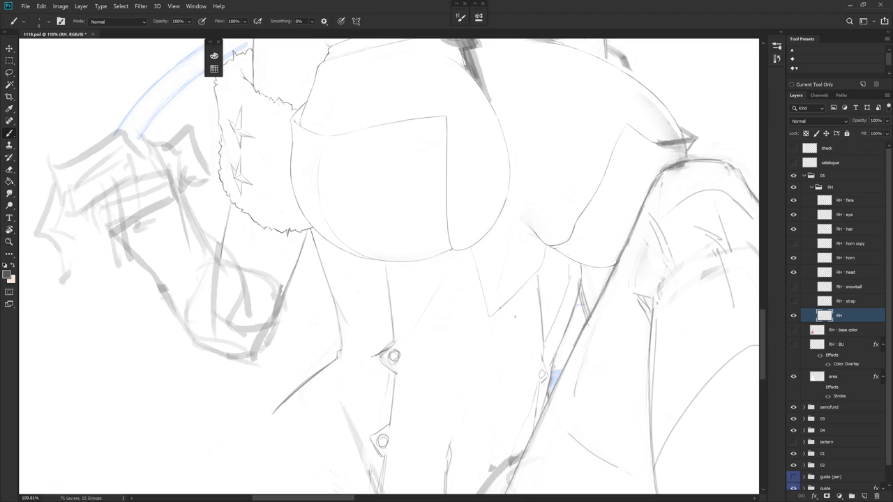
pyautogui.press('r')
pyautogui.moveTo(515, 308); pyautogui.dragTo(514, 189)
pyautogui.press('e')
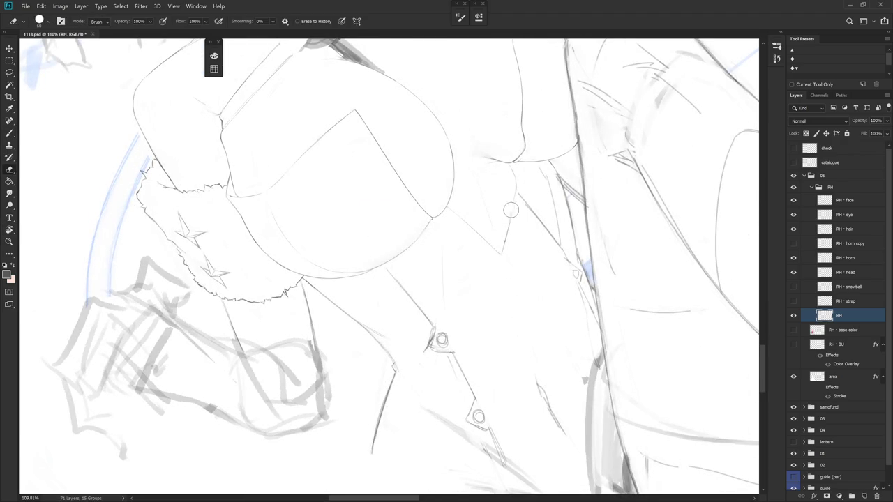
pyautogui.press('b')
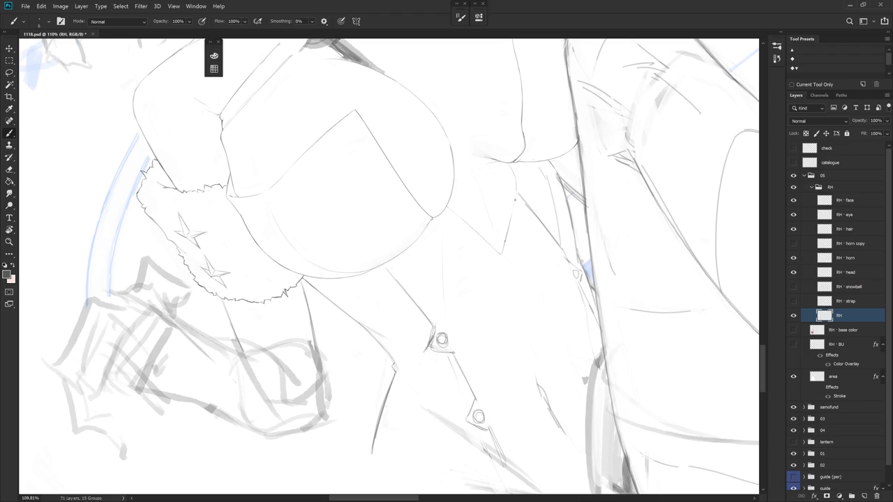
# Extend the coat opening line downward and zoom in on the coat front and fur cuff
pyautogui.moveTo(514, 230); pyautogui.dragTo(501, 254)
pyautogui.press('e')
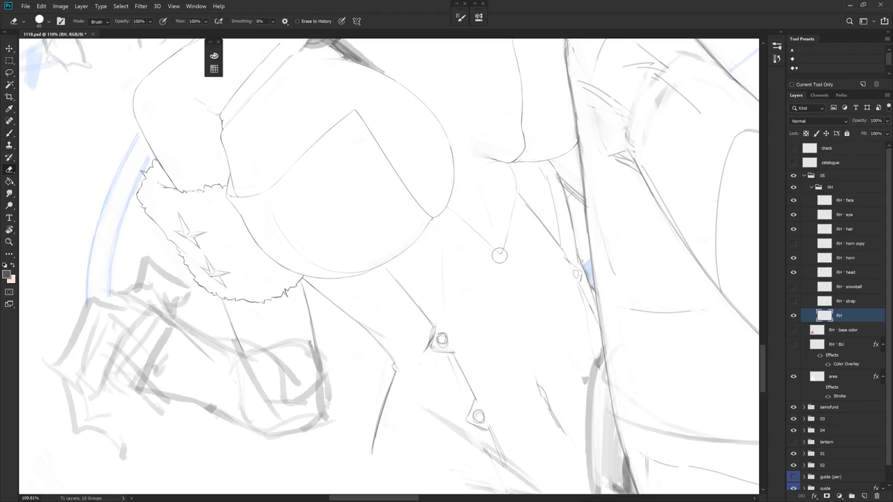
pyautogui.press('b')
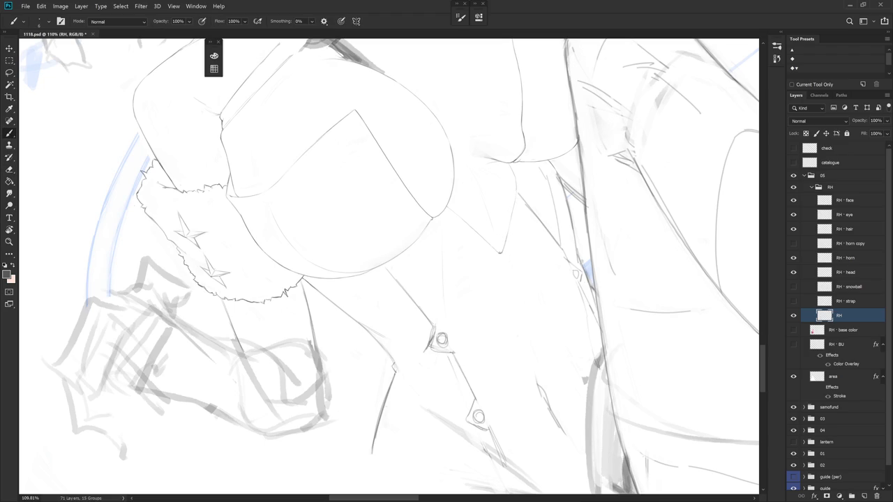
pyautogui.scroll(-4, 525, 221)
pyautogui.moveTo(530, 260); pyautogui.dragTo(516, 292)
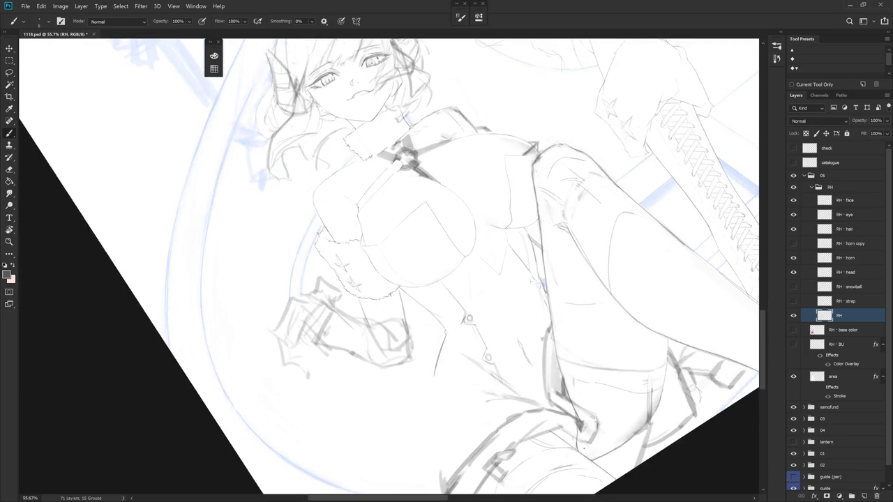
pyautogui.scroll(4, 522, 282)
pyautogui.press('e')
pyautogui.press('b')
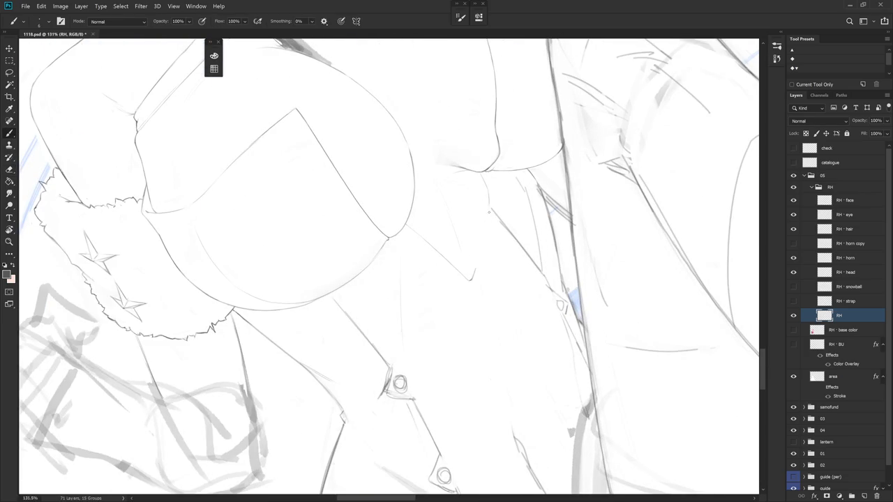
pyautogui.press('e')
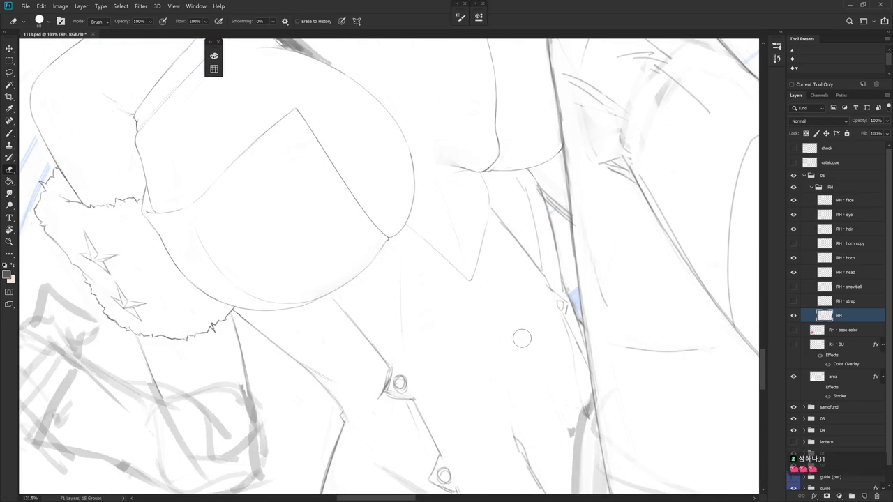
# Tilt the canvas so the fur cuff stands upright and show the base colours
pyautogui.moveTo(544, 302); pyautogui.dragTo(554, 367)
pyautogui.scroll(-3, 554, 367)
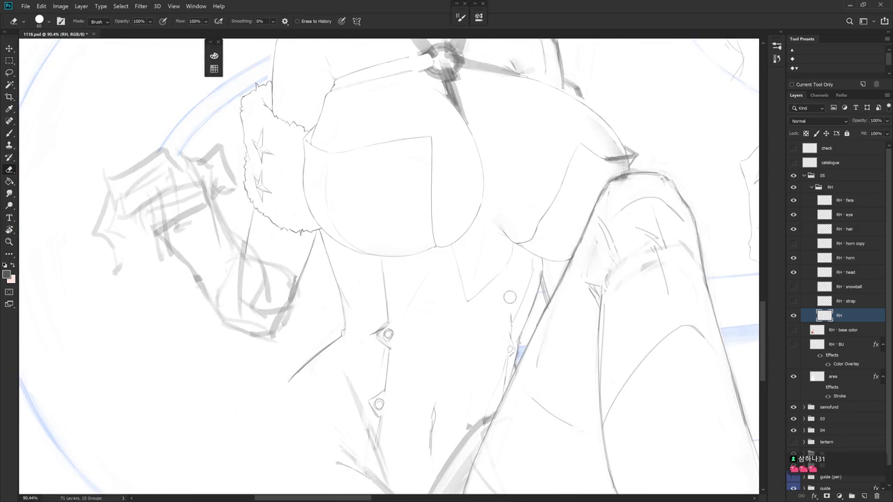
pyautogui.press('b')
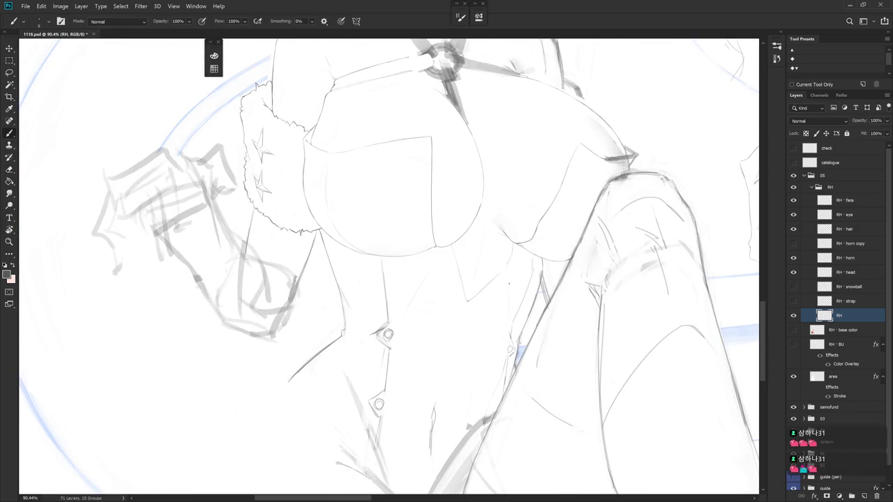
pyautogui.moveTo(419, 265); pyautogui.dragTo(404, 300)
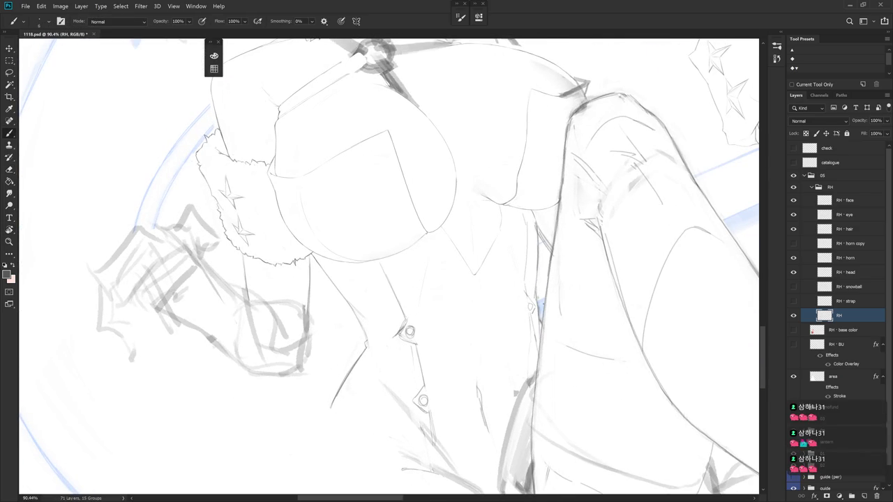
pyautogui.click(794, 330)
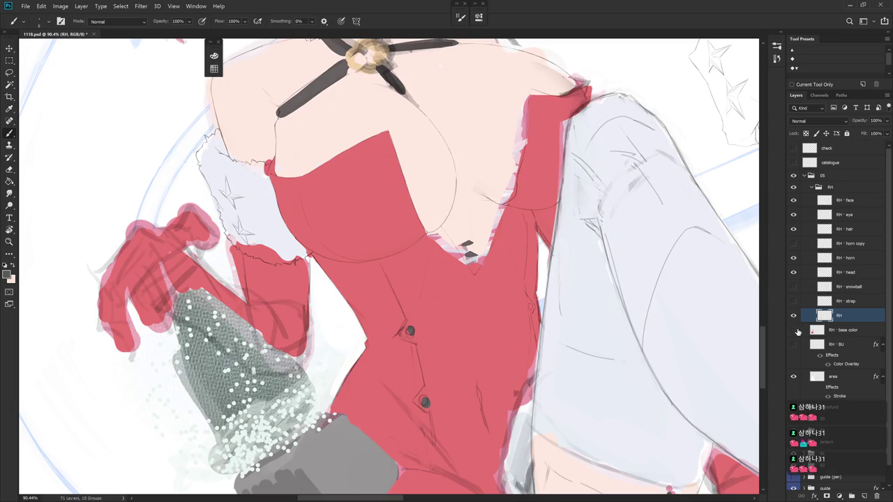
# Hide the RH base colour layer, then rotate and zoom in on the coat and knee
pyautogui.click(795, 330)
pyautogui.scroll(-5, 419, 279)
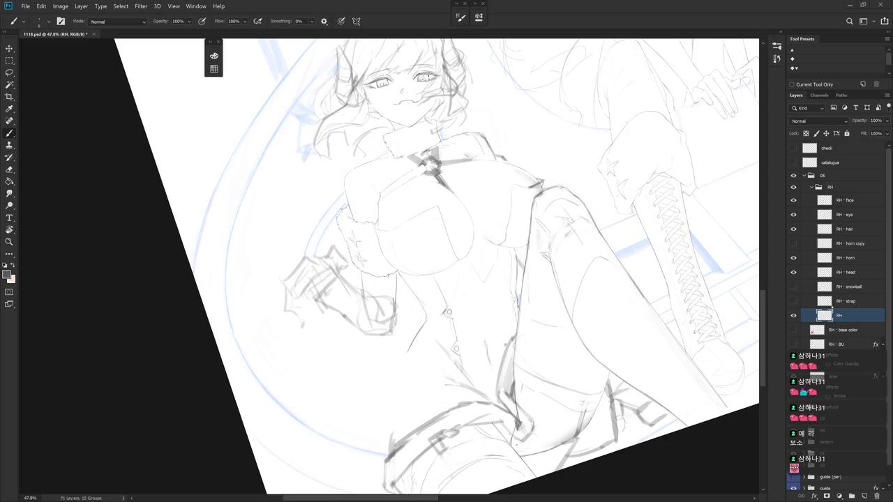
pyautogui.moveTo(555, 318); pyautogui.dragTo(563, 349)
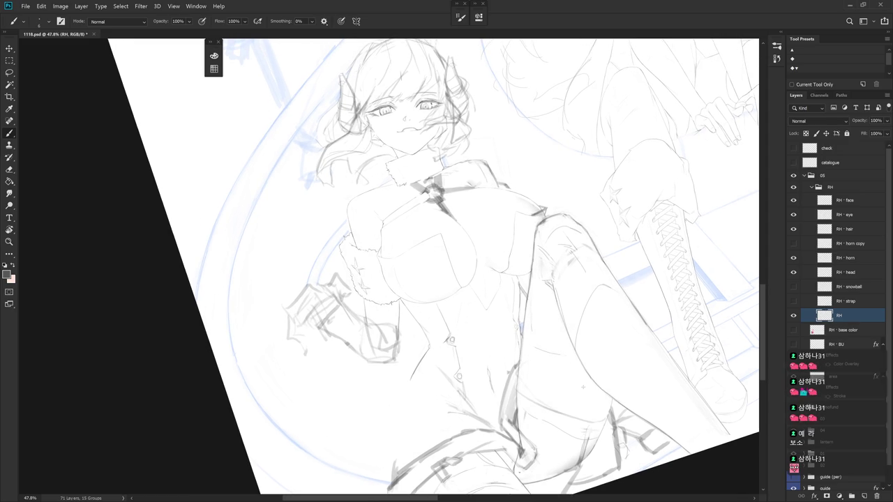
pyautogui.scroll(5, 564, 349)
pyautogui.moveTo(564, 325); pyautogui.dragTo(492, 374)
# Delete the stray lines at the coat–knee junction using a lasso selection
pyautogui.press('e')
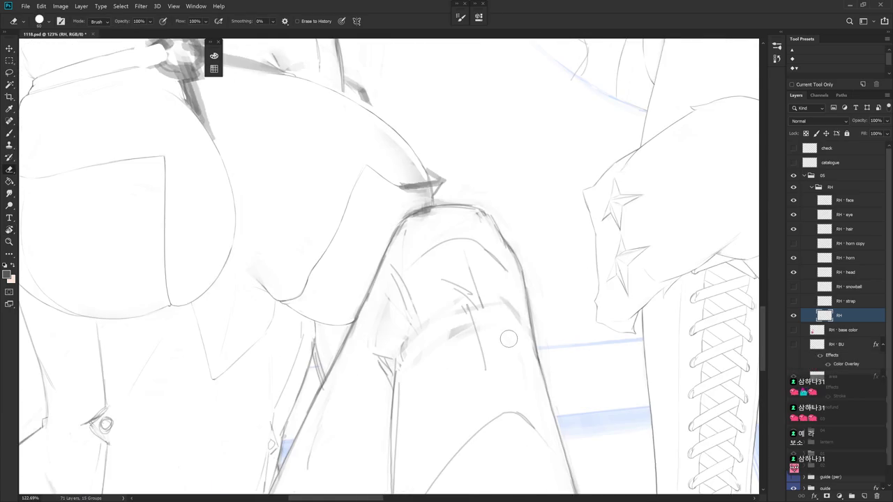
pyautogui.moveTo(508, 339); pyautogui.dragTo(434, 224)
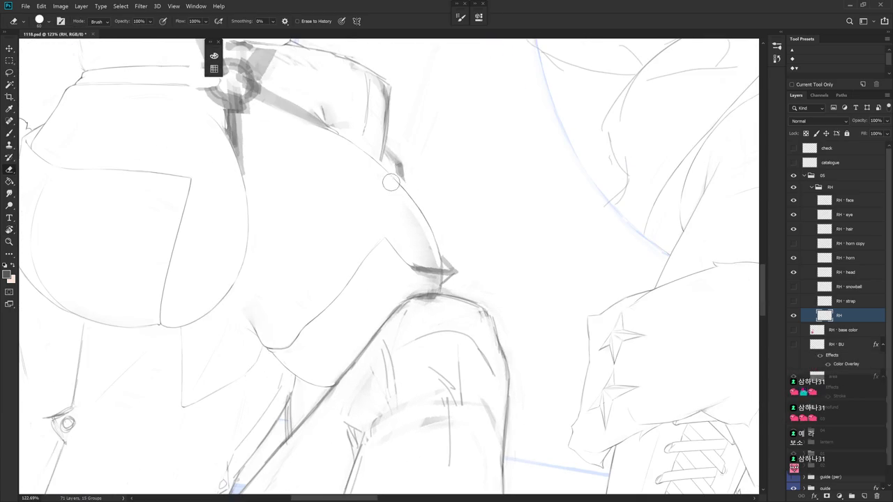
pyautogui.press('l')
pyautogui.moveTo(440, 267)
pyautogui.mouseDown()
pyautogui.moveTo(370, 187)
pyautogui.moveTo(440, 267)
pyautogui.mouseUp()
pyautogui.press('Delete')
pyautogui.hotkey('ctrl', 'd')
pyautogui.press('e')
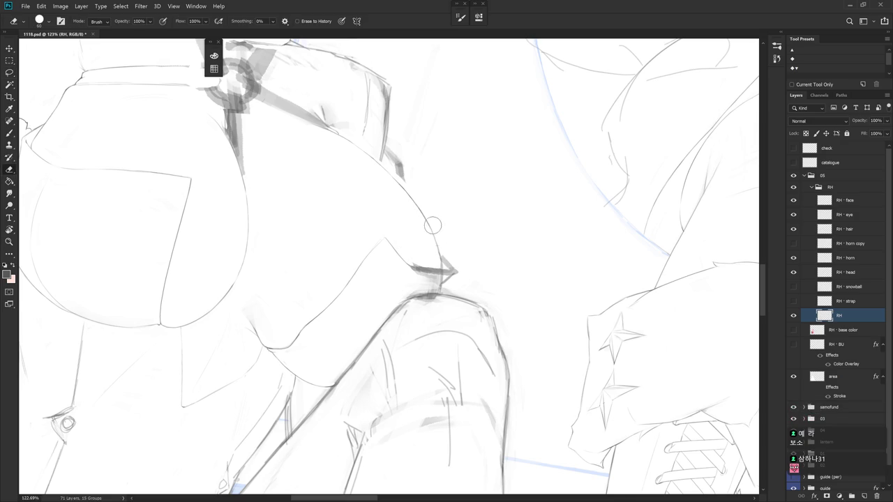
# Extend the coat outline with a short stroke and rotate the drawing upright
pyautogui.press('b')
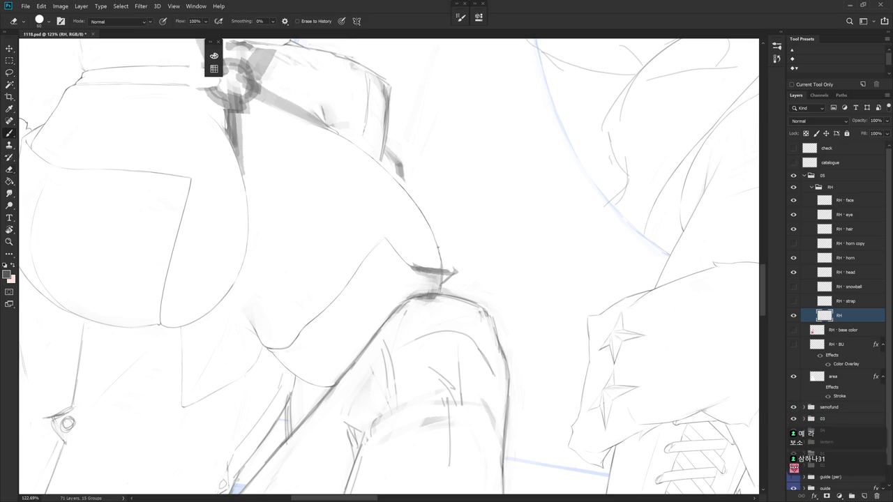
pyautogui.moveTo(444, 254); pyautogui.dragTo(452, 269)
pyautogui.press('e')
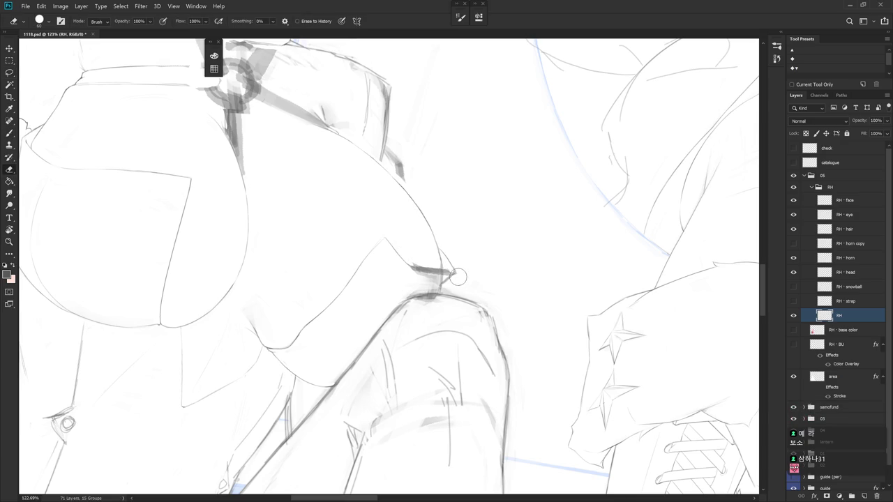
pyautogui.moveTo(456, 273)
pyautogui.mouseDown()
pyautogui.moveTo(407, 194)
pyautogui.moveTo(409, 254)
pyautogui.mouseUp()
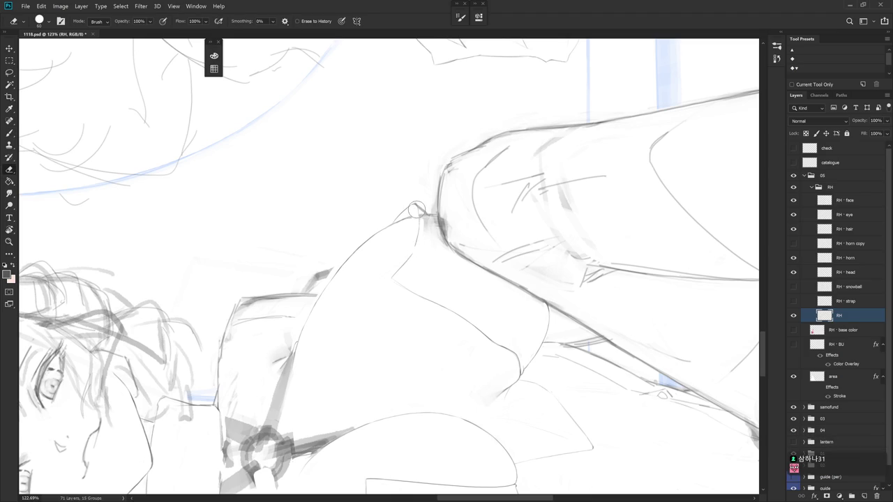
pyautogui.press('b')
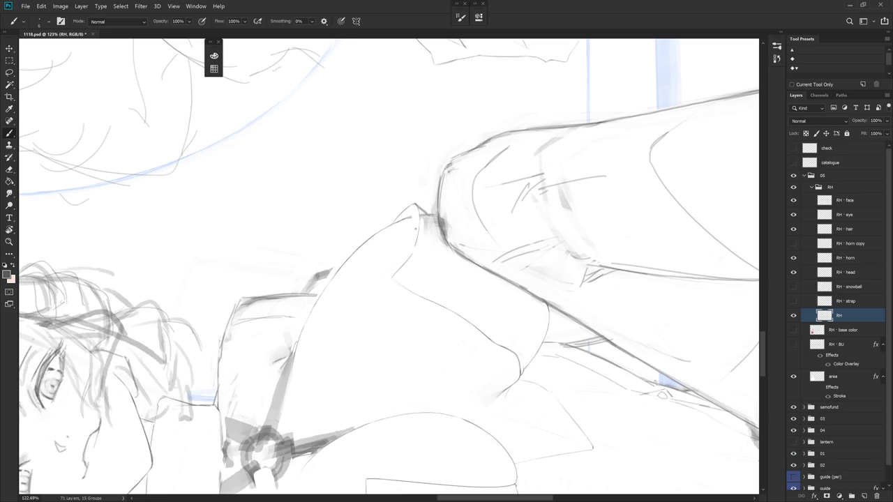
pyautogui.press('r')
pyautogui.moveTo(415, 228); pyautogui.dragTo(425, 271)
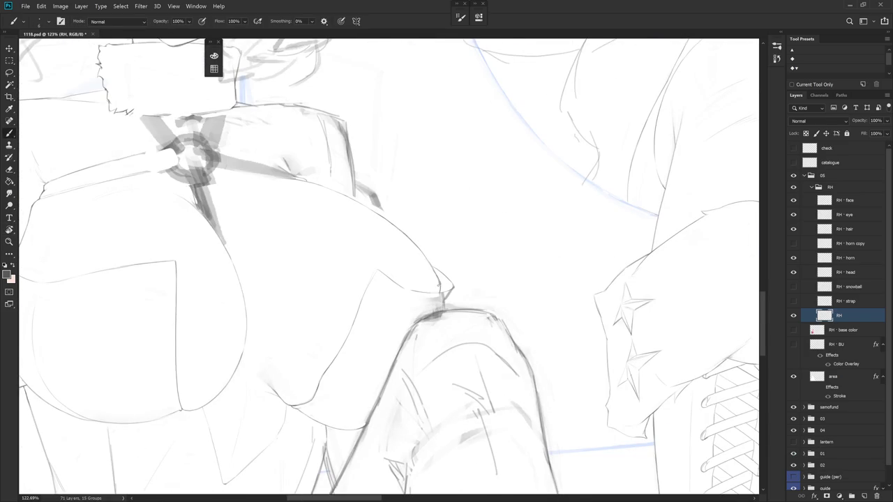
# Erase and tidy the small outline near the knee
pyautogui.press('e')
pyautogui.moveTo(429, 268); pyautogui.dragTo(441, 282)
pyautogui.press('b')
pyautogui.press('e')
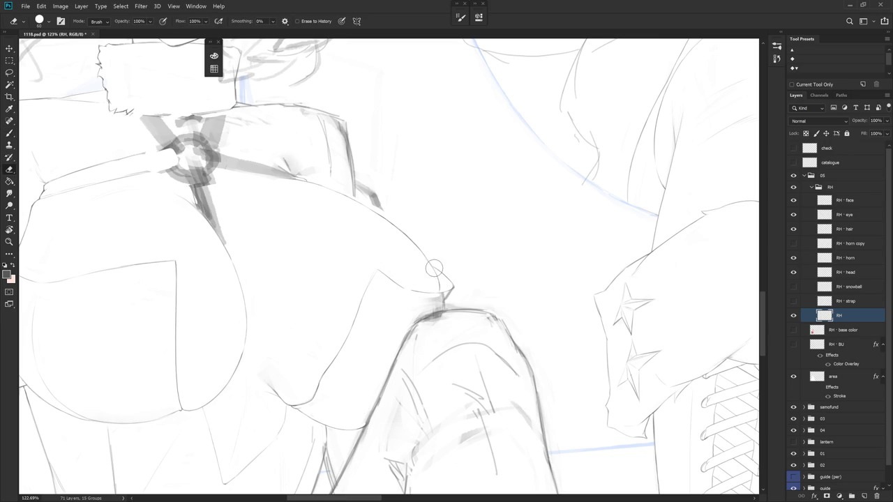
pyautogui.moveTo(432, 280)
pyautogui.mouseDown()
pyautogui.moveTo(464, 216)
pyautogui.moveTo(489, 278)
pyautogui.mouseUp()
pyautogui.press('b')
pyautogui.press('r')
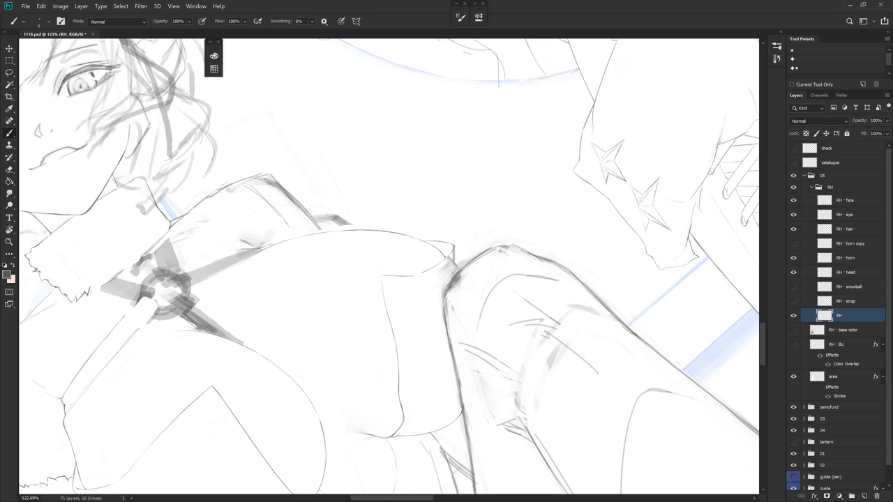
# Rotate the canvas to -38 degrees and erase stray marks along the coat edge
pyautogui.press('r')
pyautogui.moveTo(447, 293); pyautogui.dragTo(431, 225)
pyautogui.press('e')
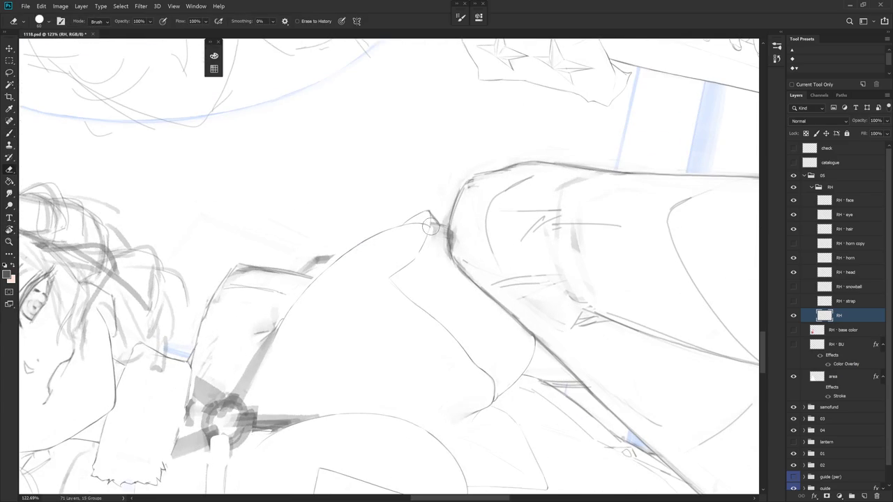
pyautogui.press('r')
pyautogui.moveTo(442, 287); pyautogui.dragTo(427, 222)
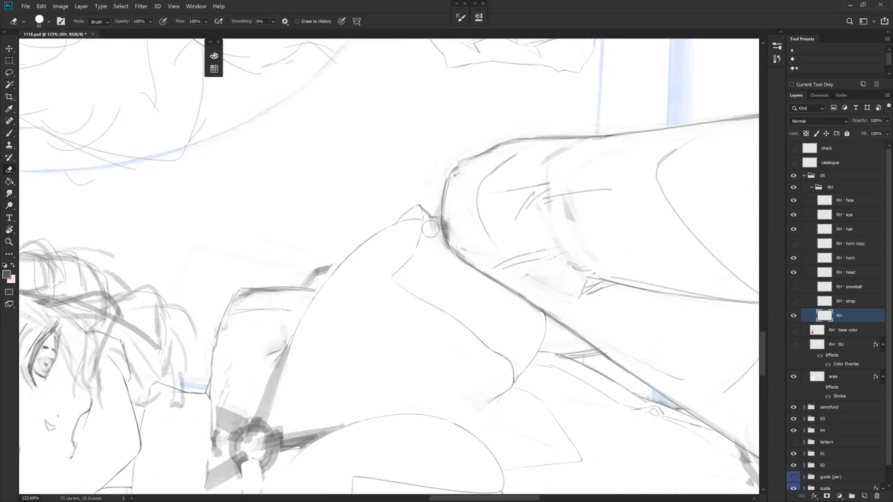
pyautogui.press('r')
pyautogui.moveTo(453, 215); pyautogui.dragTo(465, 299)
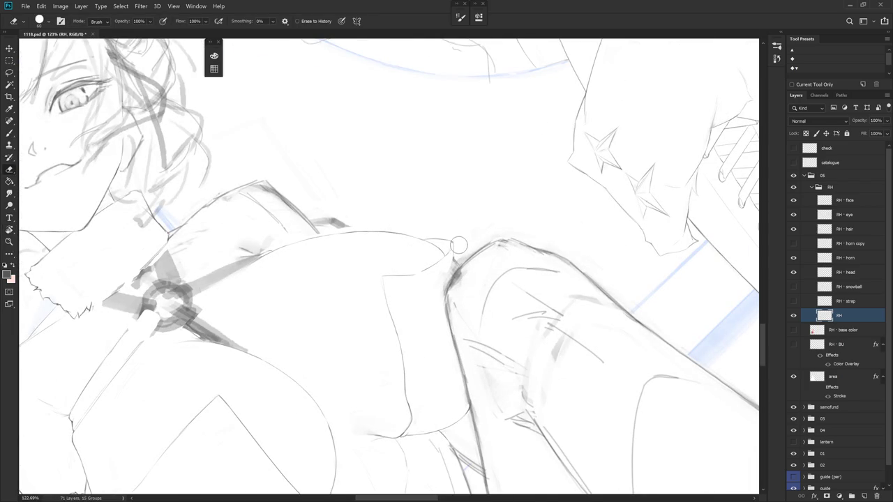
pyautogui.moveTo(454, 245); pyautogui.dragTo(452, 263)
# Add short marks to the knee contour
pyautogui.press('b')
pyautogui.press('e')
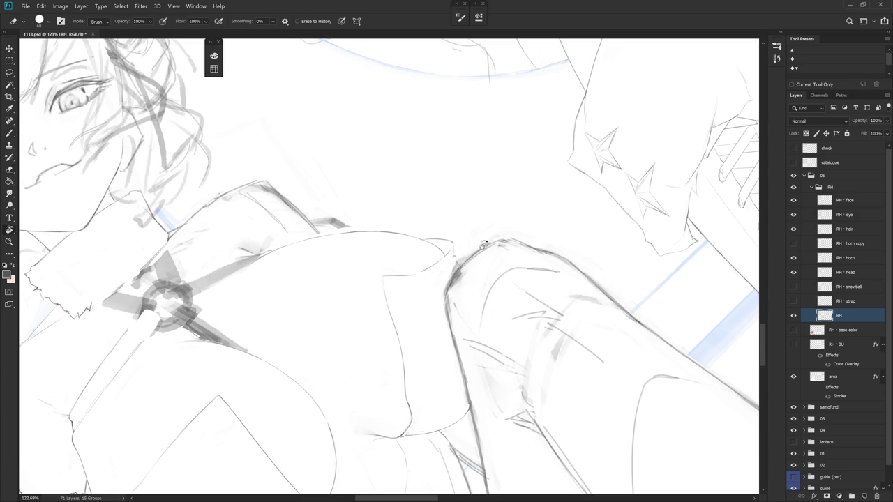
pyautogui.moveTo(481, 244); pyautogui.dragTo(458, 259)
pyautogui.press('b')
pyautogui.moveTo(462, 274); pyautogui.dragTo(452, 278)
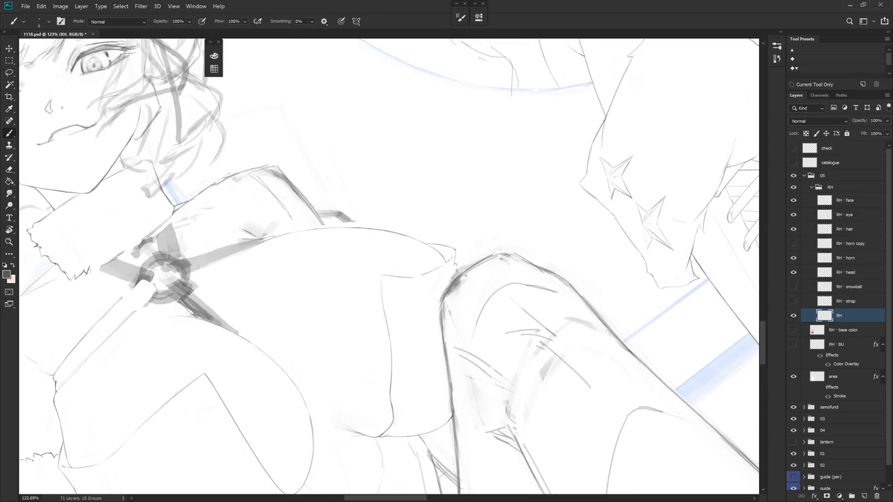
# Lighten sketch strokes along the knee's top and left contour, then reset the view upright
pyautogui.press('e')
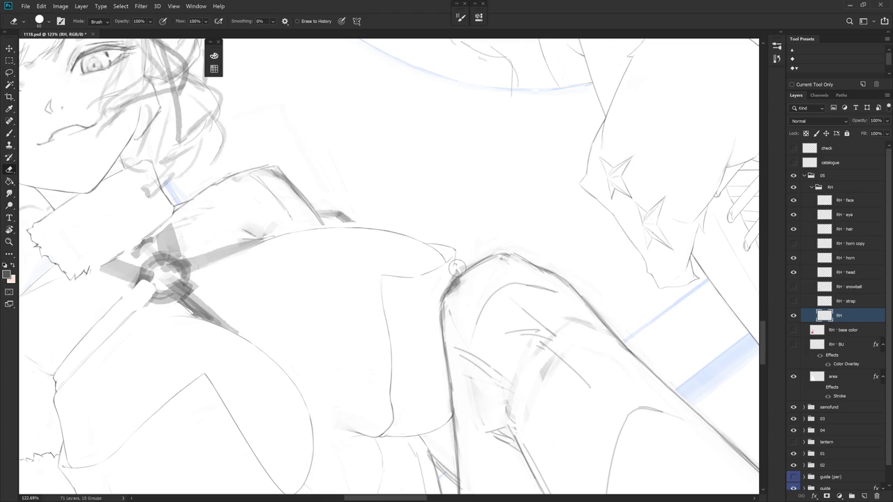
pyautogui.moveTo(477, 251); pyautogui.dragTo(435, 312)
pyautogui.moveTo(446, 279); pyautogui.dragTo(445, 294)
pyautogui.press('b')
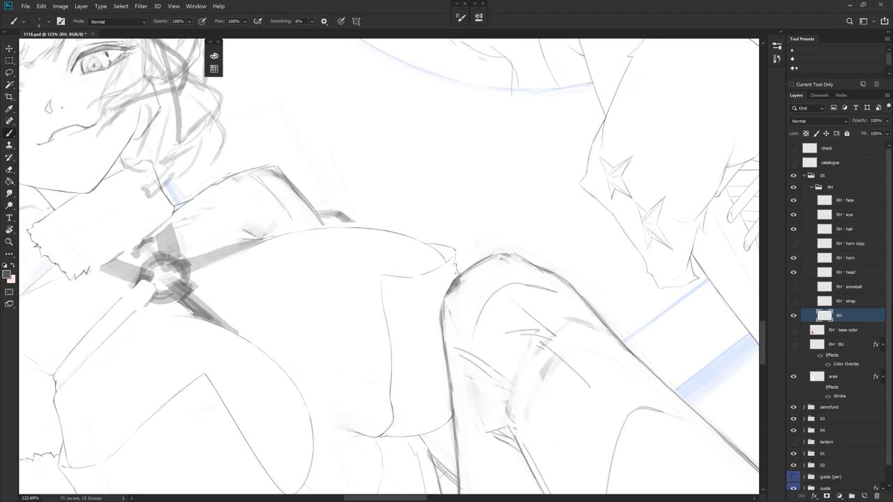
pyautogui.press('r')
pyautogui.moveTo(455, 262); pyautogui.dragTo(452, 238)
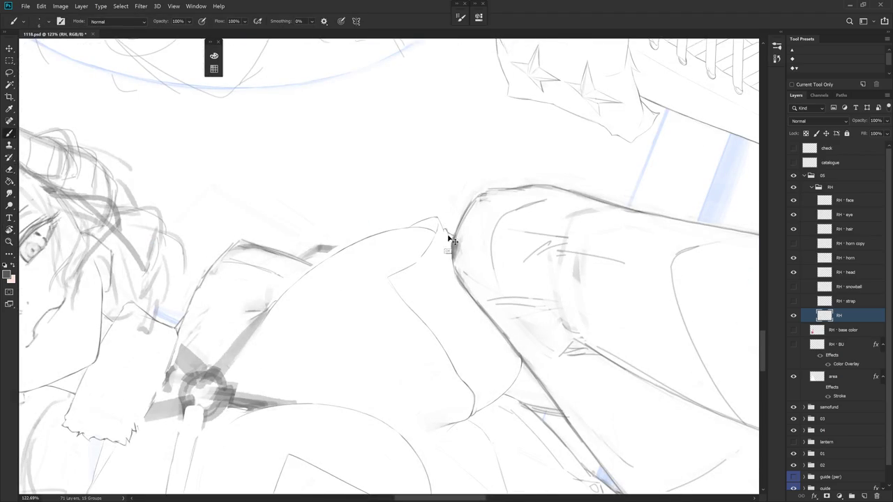
pyautogui.press('Escape')
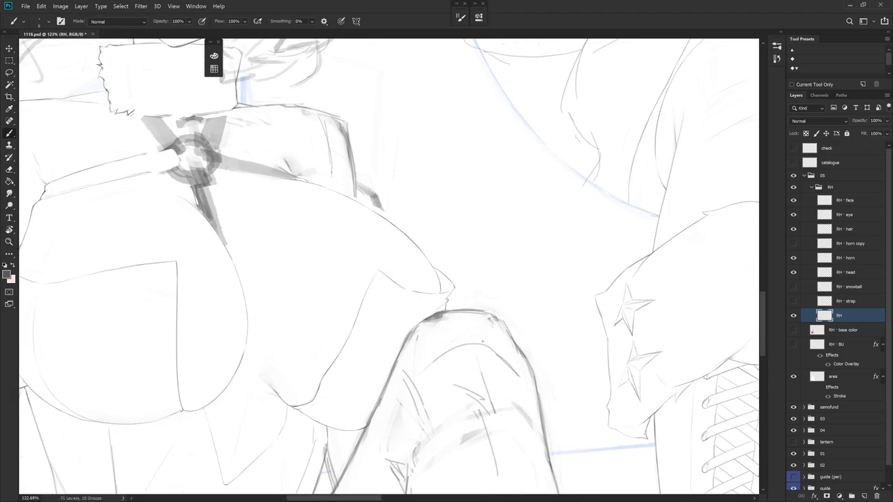
pyautogui.scroll(-5, 488, 354)
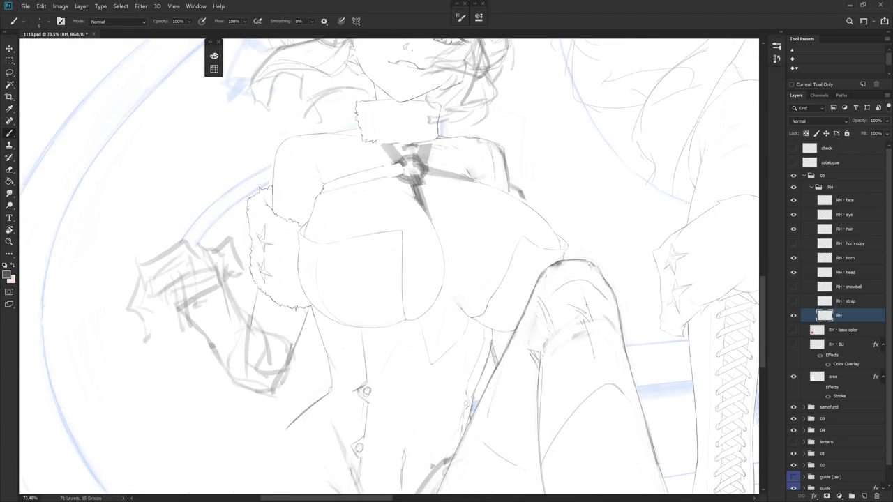
pyautogui.press('r')
pyautogui.moveTo(448, 327); pyautogui.dragTo(391, 265)
pyautogui.scroll(3, 377, 258)
pyautogui.press('e')
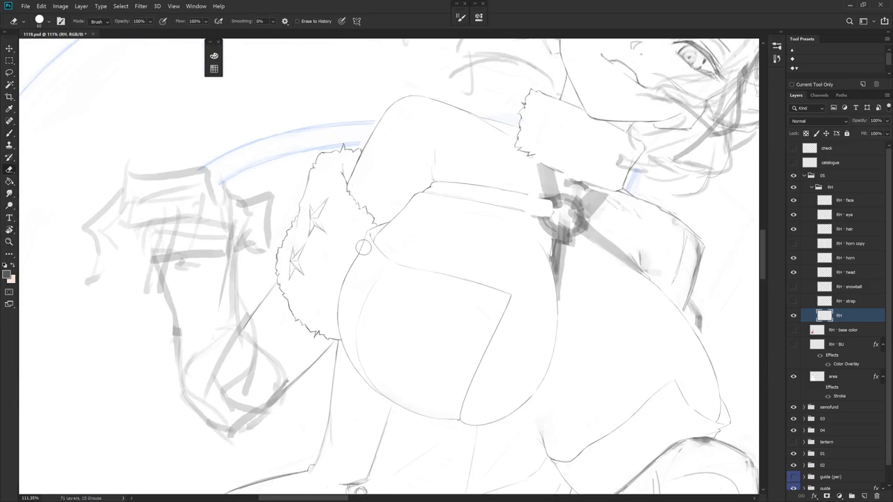
pyautogui.press('b')
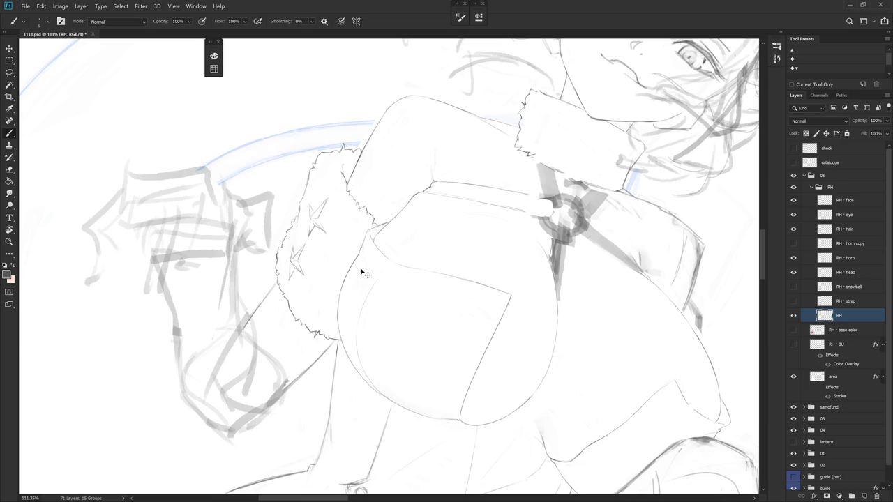
pyautogui.moveTo(365, 275); pyautogui.dragTo(377, 223)
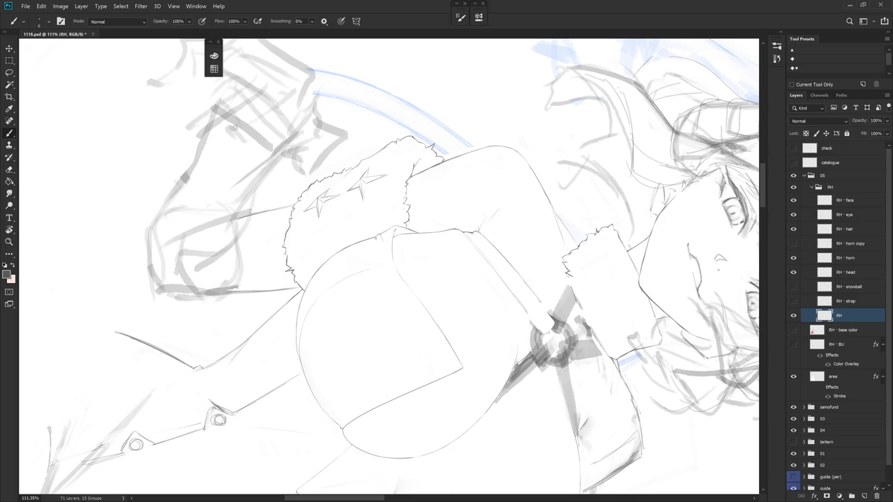
pyautogui.moveTo(381, 237); pyautogui.dragTo(382, 227)
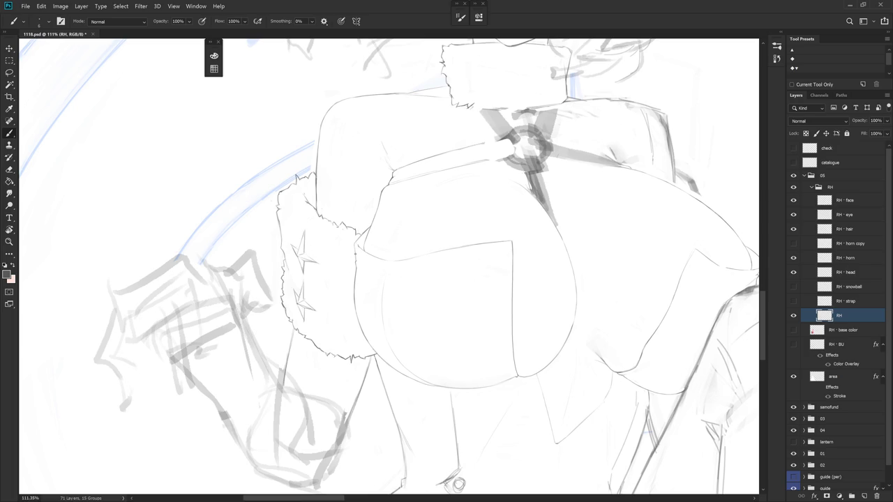
pyautogui.press('e')
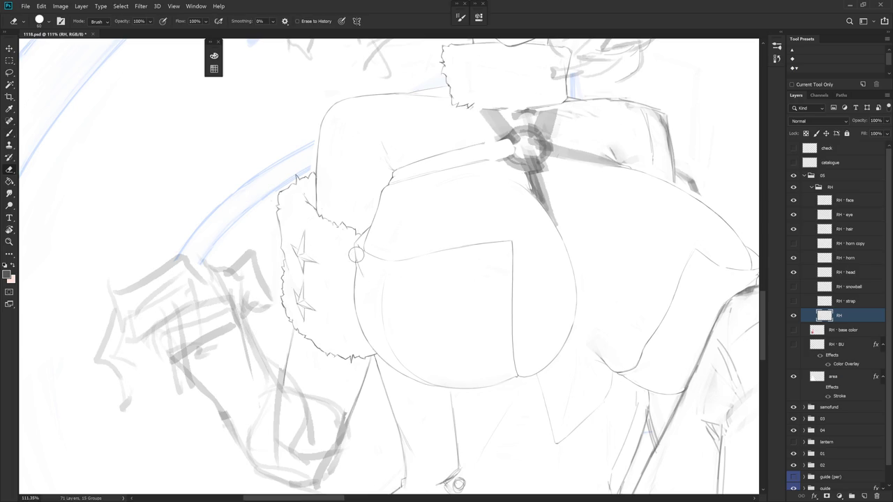
pyautogui.press('b')
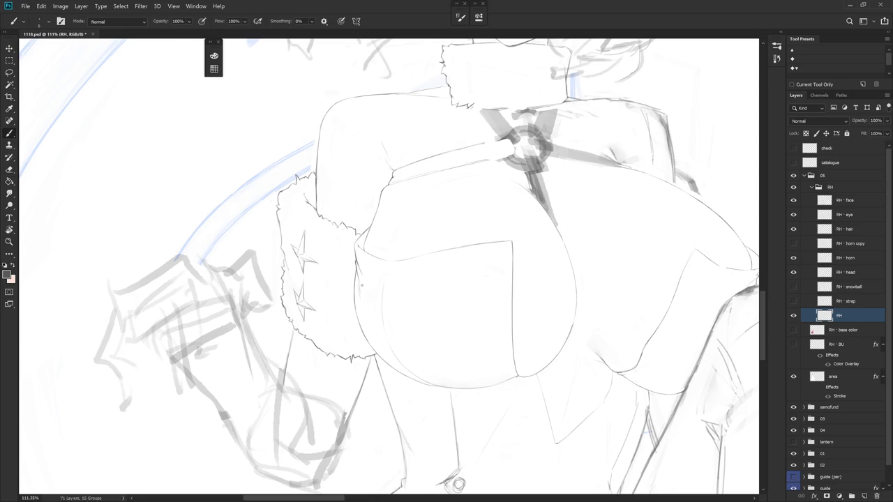
pyautogui.press('r')
pyautogui.moveTo(362, 285); pyautogui.dragTo(377, 237)
pyautogui.press('e')
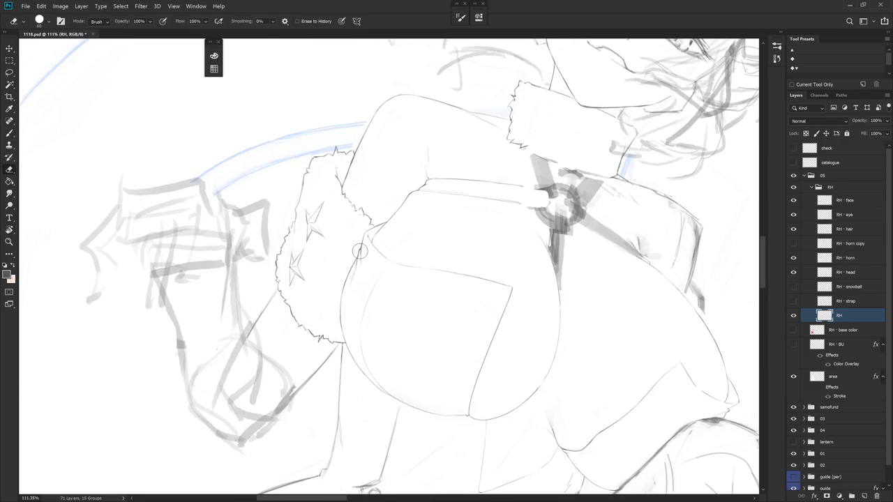
pyautogui.press('b')
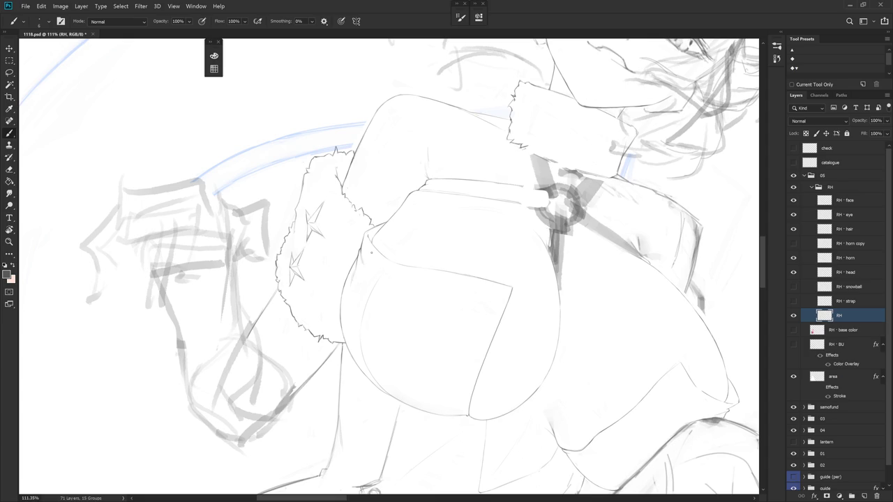
pyautogui.press('e')
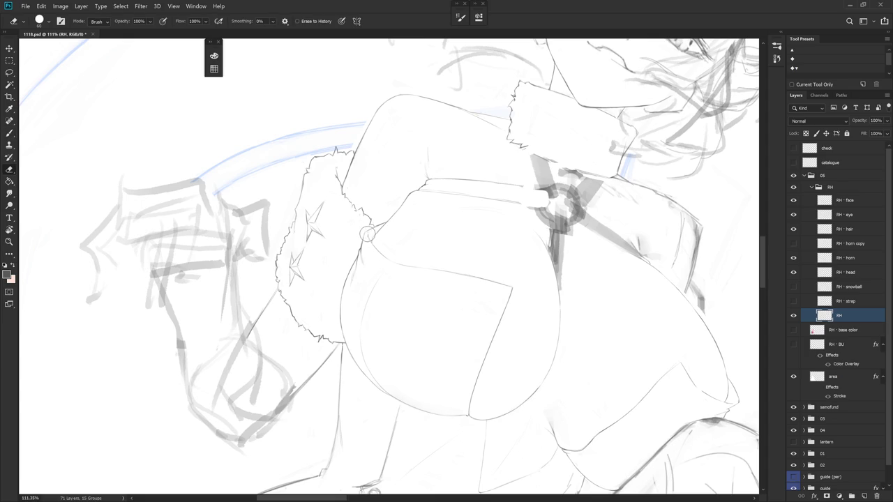
pyautogui.press('r')
pyautogui.moveTo(471, 340); pyautogui.dragTo(538, 274)
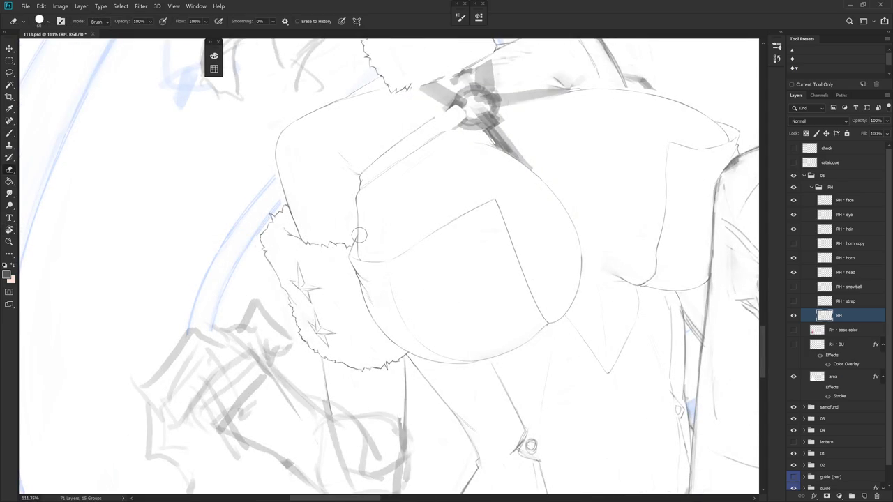
pyautogui.scroll(-2, 533, 221)
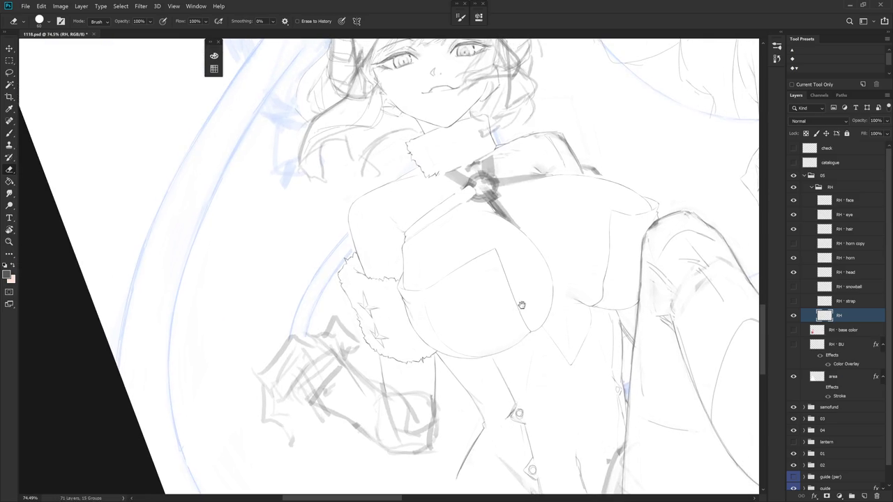
# Zoom into the chest and draw the forearm's long diagonal edge, redrawing it once
pyautogui.moveTo(539, 336); pyautogui.dragTo(525, 365)
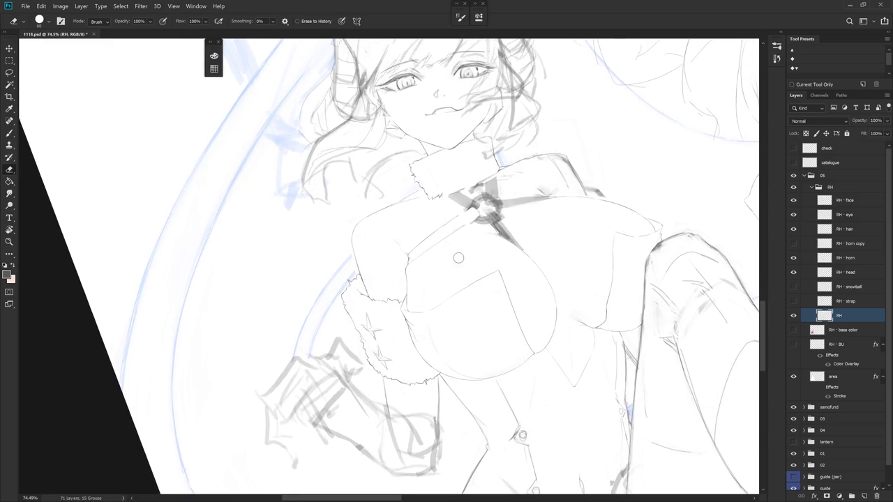
pyautogui.scroll(3, 423, 227)
pyautogui.press('b')
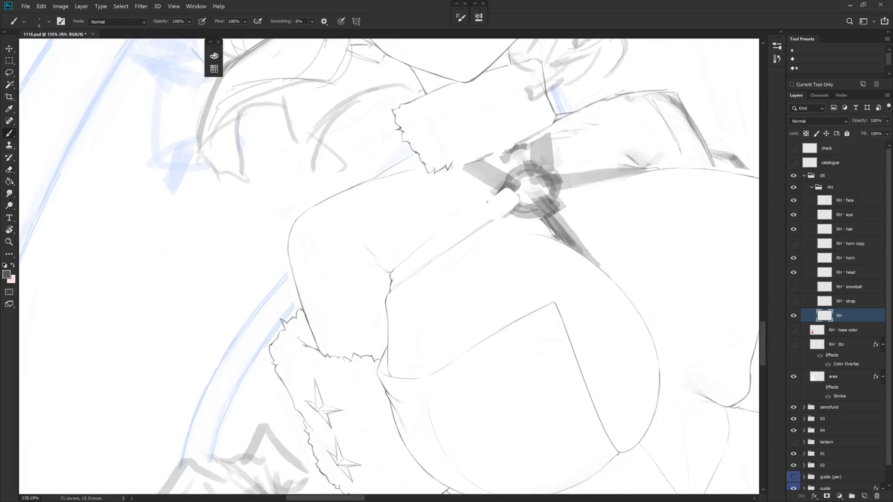
pyautogui.press('e')
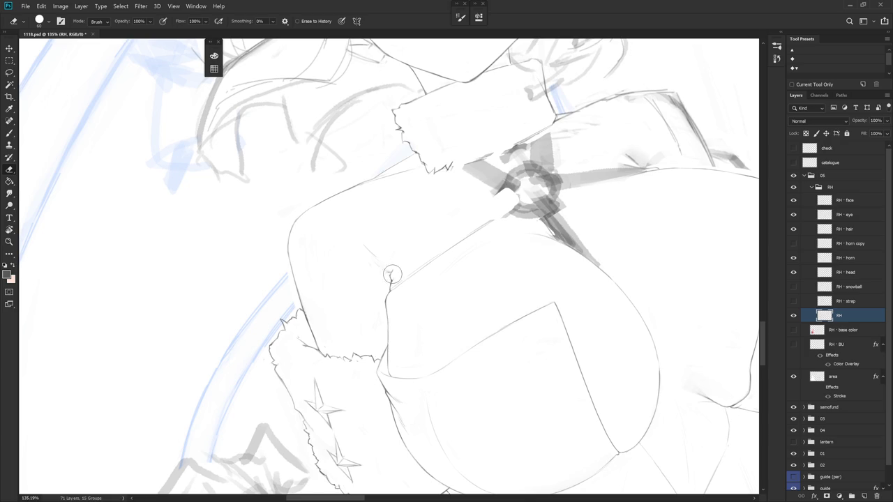
pyautogui.press('b')
pyautogui.press('e')
pyautogui.press('b')
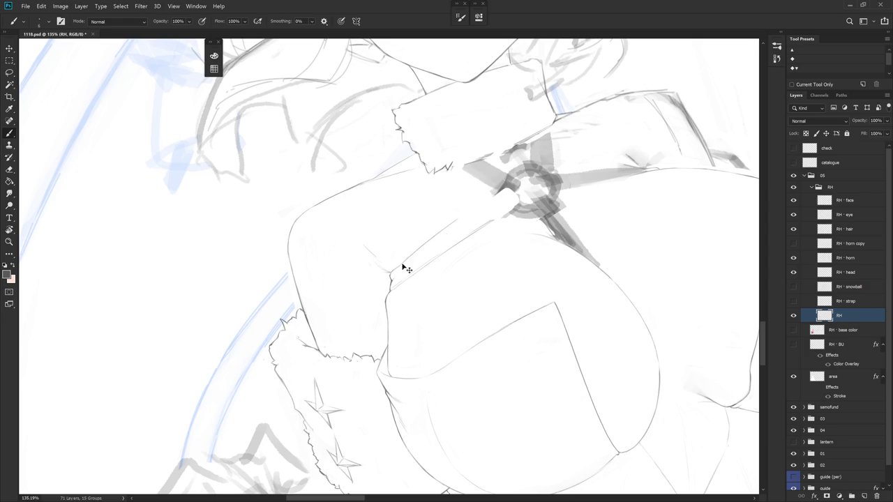
pyautogui.moveTo(392, 270); pyautogui.dragTo(491, 190)
pyautogui.hotkey('ctrl', 'z')
pyautogui.moveTo(389, 273); pyautogui.dragTo(447, 227)
# Rotate the canvas about -76° and draw a line down the strap
pyautogui.press('r')
pyautogui.moveTo(451, 360)
pyautogui.mouseDown()
pyautogui.moveTo(546, 231)
pyautogui.moveTo(391, 133)
pyautogui.mouseUp()
pyautogui.moveTo(412, 179); pyautogui.dragTo(430, 286)
pyautogui.hotkey('ctrl', 'z')
pyautogui.moveTo(412, 177); pyautogui.dragTo(426, 271)
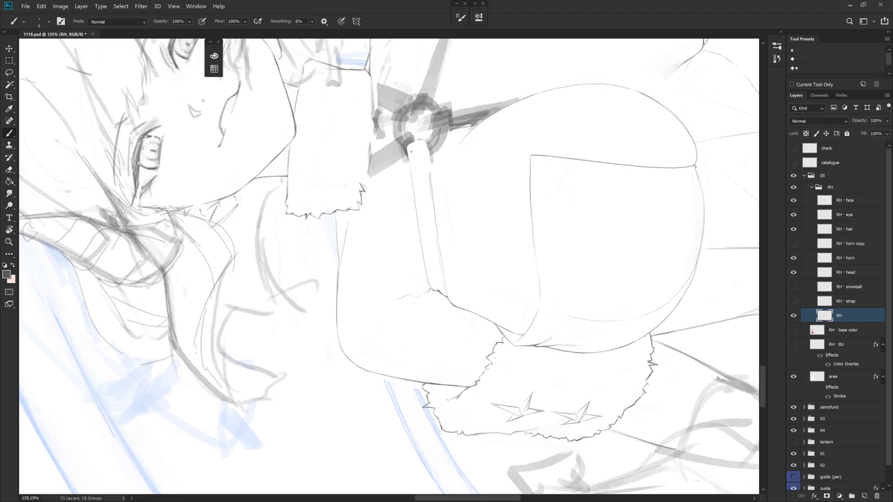
# Draw the strap's left edge, redrawing its lower part further downward
pyautogui.moveTo(417, 222)
pyautogui.mouseDown()
pyautogui.moveTo(427, 275)
pyautogui.moveTo(485, 319)
pyautogui.moveTo(479, 281)
pyautogui.moveTo(568, 285)
pyautogui.moveTo(502, 314)
pyautogui.moveTo(405, 279)
pyautogui.moveTo(376, 216)
pyautogui.mouseUp()
pyautogui.press('e')
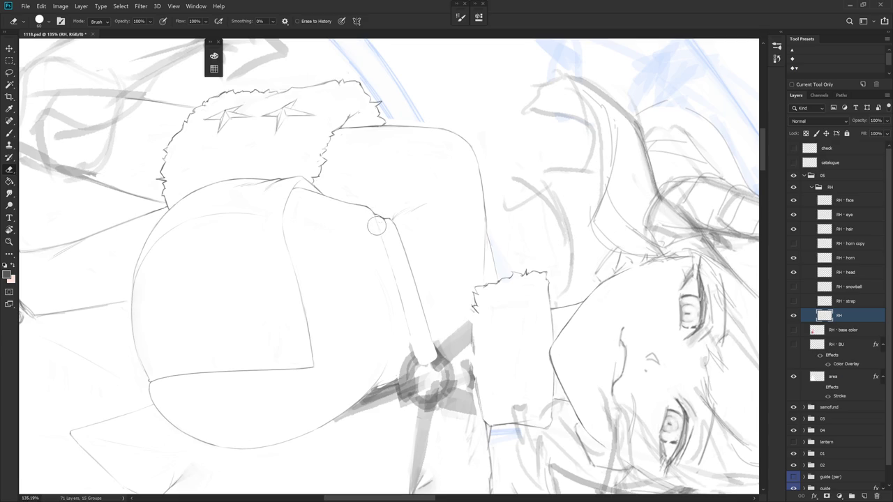
pyautogui.press('b')
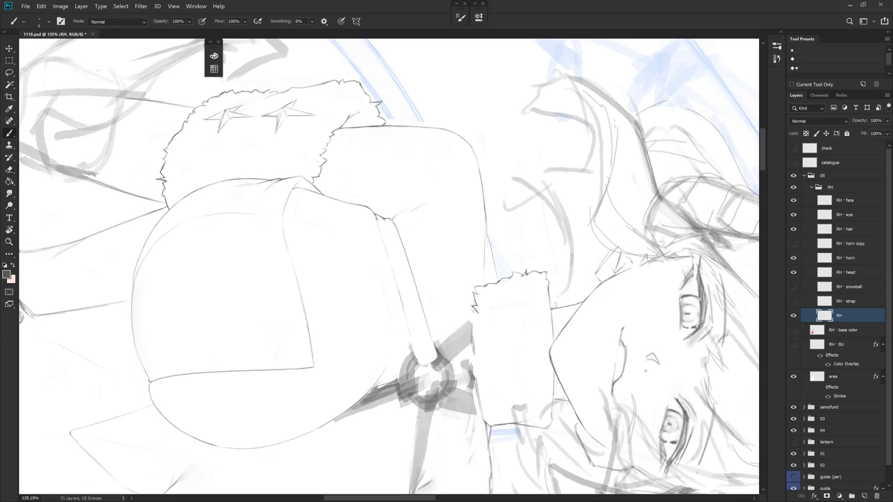
pyautogui.press('e')
pyautogui.press('b')
pyautogui.moveTo(382, 229); pyautogui.dragTo(409, 325)
pyautogui.hotkey('ctrl', 'z')
pyautogui.hotkey('ctrl', 'z')
pyautogui.moveTo(395, 279); pyautogui.dragTo(411, 345)
# Return the view upright and mark the strap tip beside the hand
pyautogui.press('Escape')
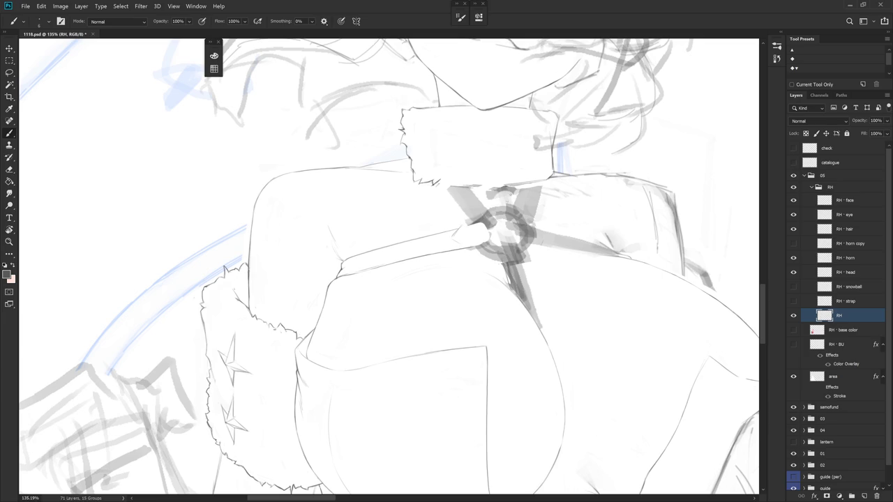
pyautogui.moveTo(463, 226); pyautogui.dragTo(475, 231)
pyautogui.press('e')
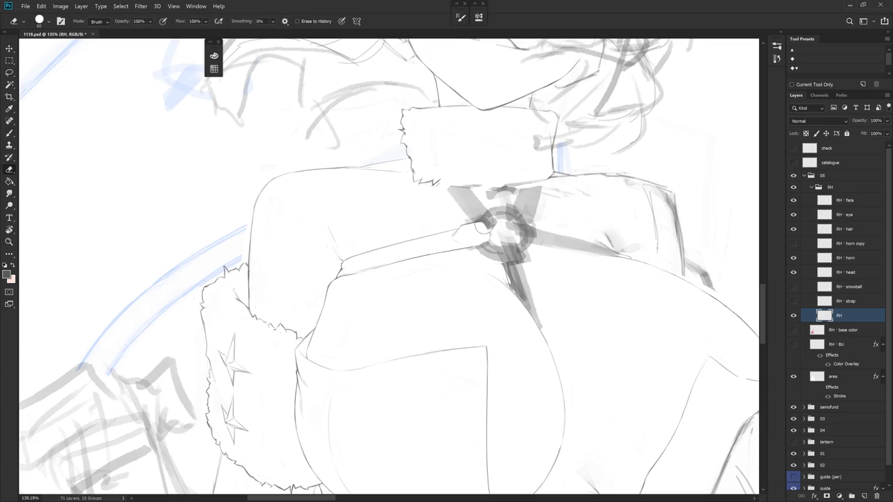
pyautogui.press('b')
pyautogui.press('e')
pyautogui.press('b')
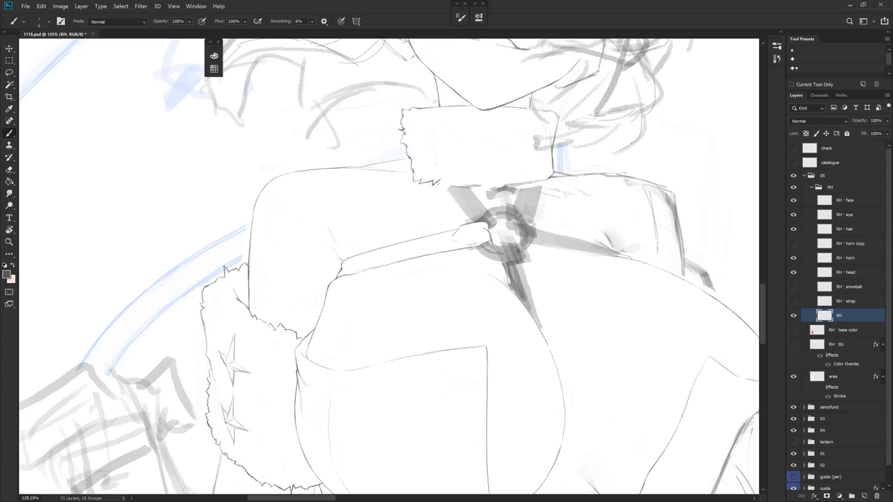
# Draw the fingers clasping the strap end and outline the left side of the strap ring
pyautogui.moveTo(463, 242); pyautogui.dragTo(481, 224)
pyautogui.press('e')
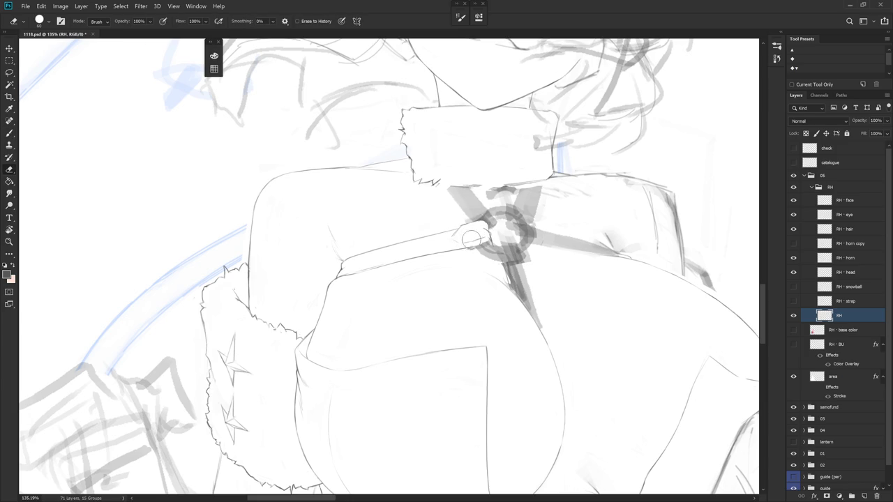
pyautogui.press('b')
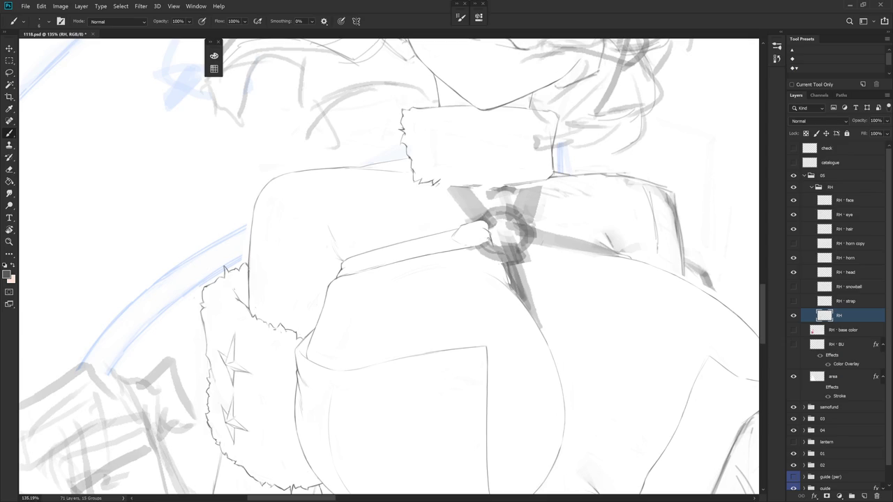
pyautogui.press('e')
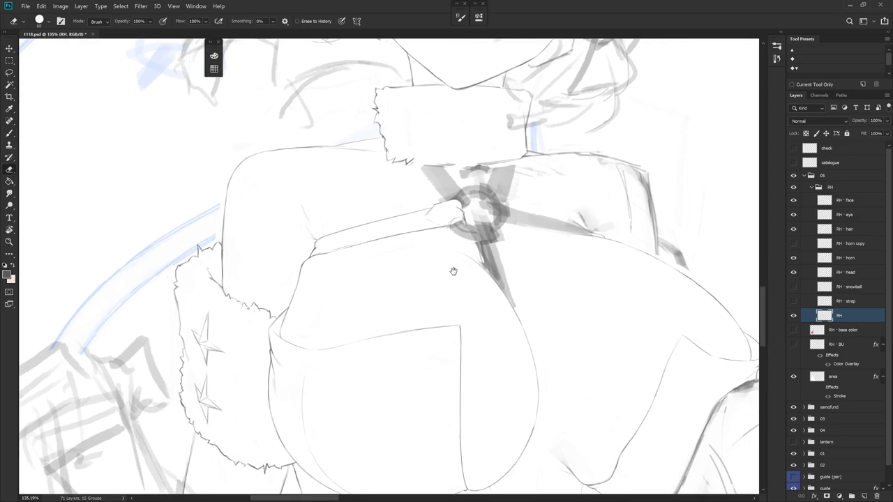
pyautogui.moveTo(451, 273); pyautogui.dragTo(462, 268)
pyautogui.press('b')
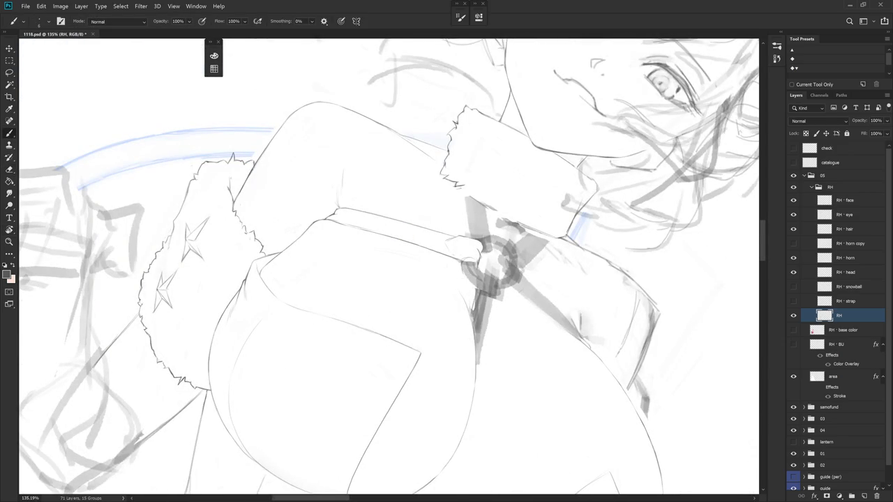
pyautogui.moveTo(462, 261); pyautogui.dragTo(461, 278)
pyautogui.moveTo(469, 282); pyautogui.dragTo(466, 248)
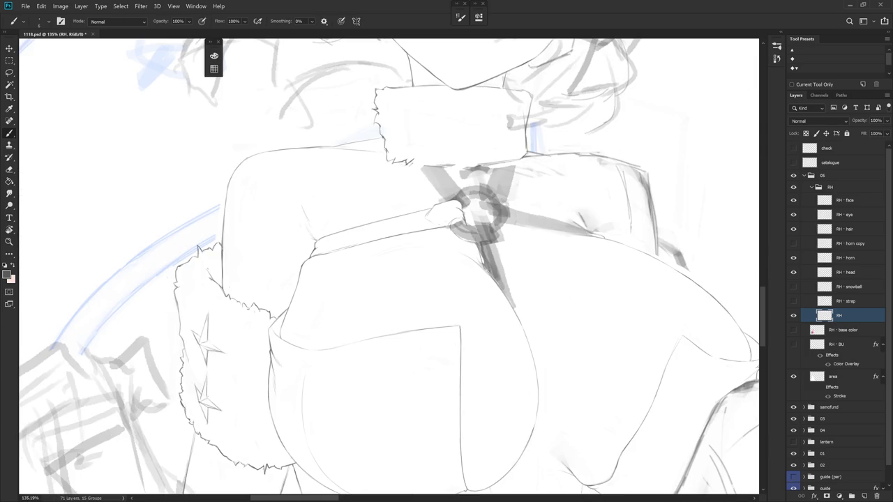
# Erase the dark shading below the ring, draw a short strap line, and zoom out to check
pyautogui.press('e')
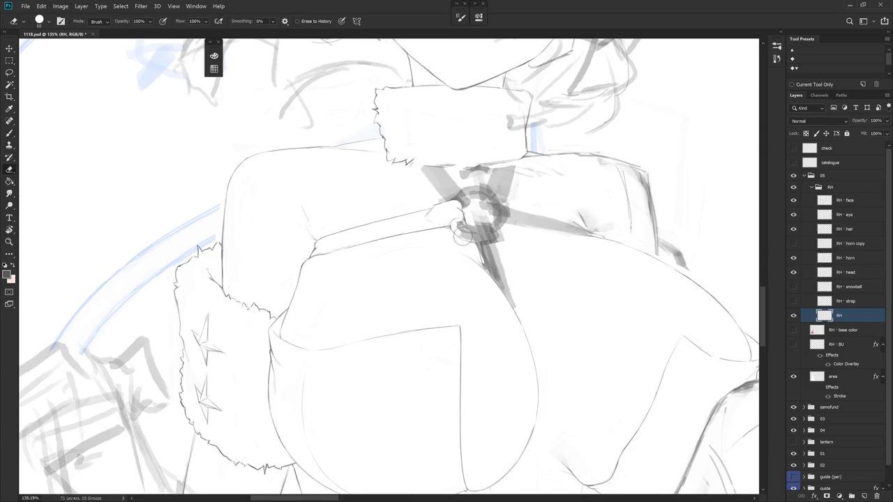
pyautogui.press('b')
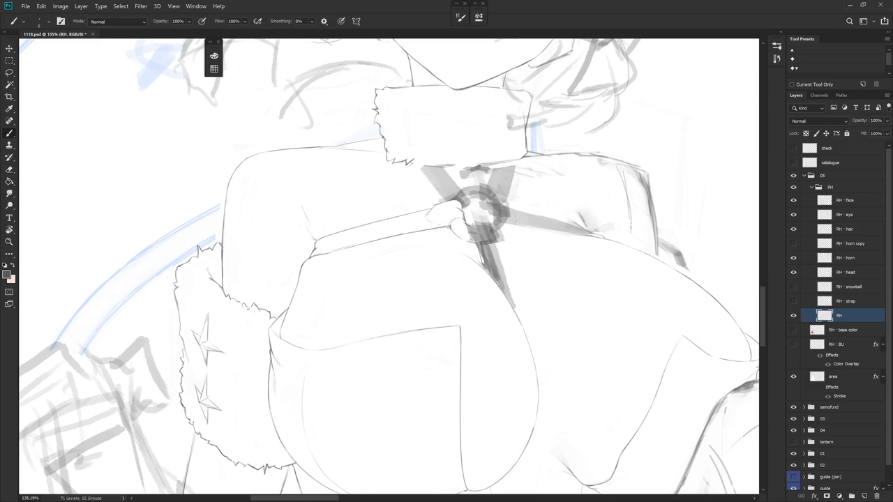
pyautogui.press('e')
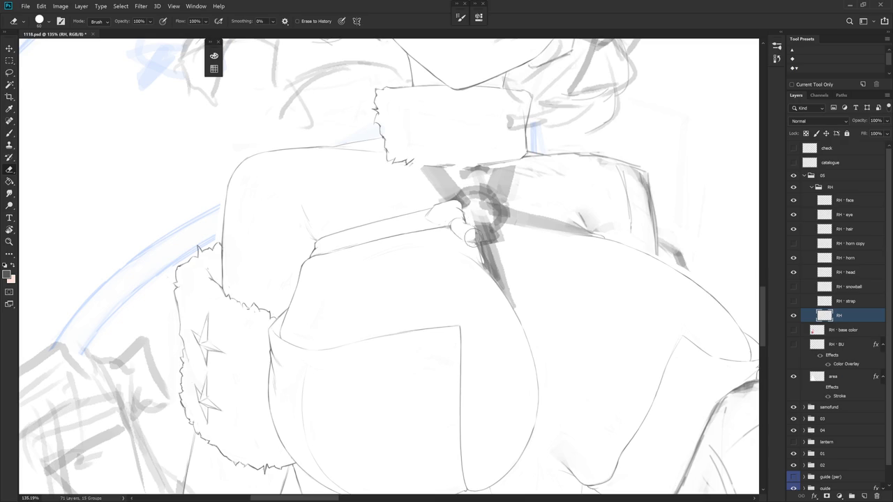
pyautogui.moveTo(469, 230); pyautogui.dragTo(483, 262)
pyautogui.press('b')
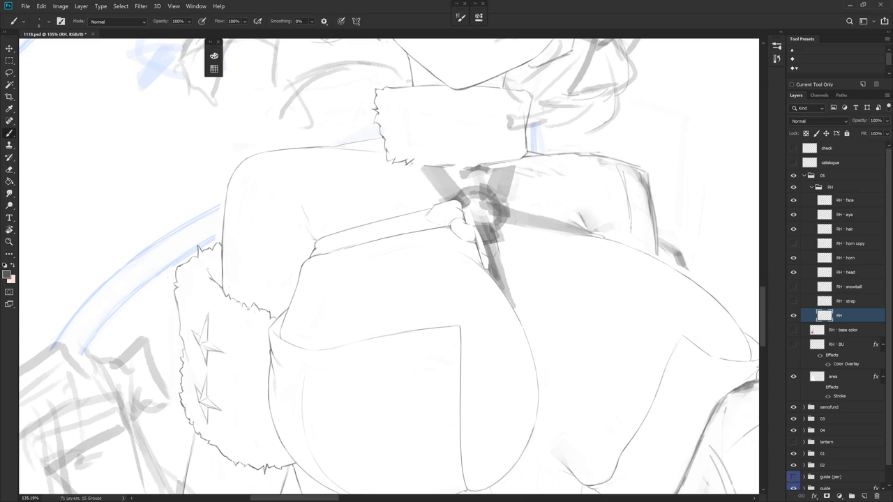
pyautogui.moveTo(499, 242)
pyautogui.mouseDown()
pyautogui.moveTo(517, 314)
pyautogui.moveTo(482, 275)
pyautogui.moveTo(472, 281)
pyautogui.moveTo(488, 315)
pyautogui.moveTo(480, 265)
pyautogui.mouseUp()
pyautogui.press('l')
pyautogui.scroll(-5, 523, 292)
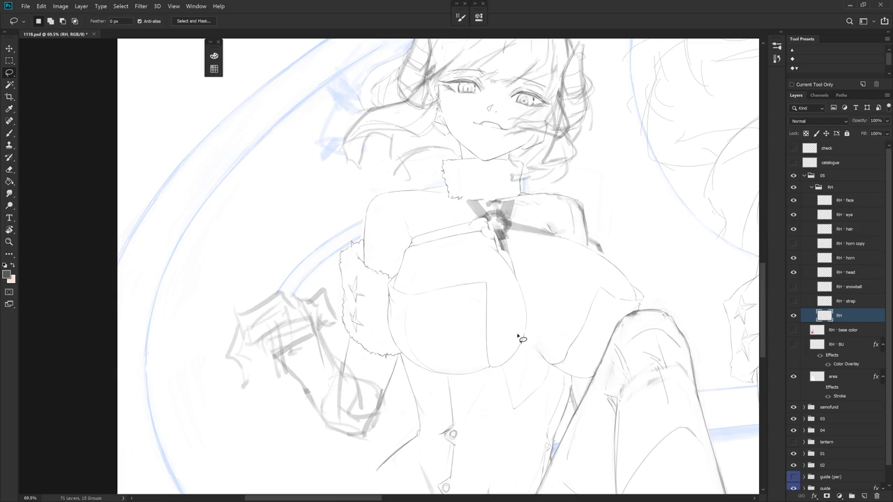
# Redraw the lines of the hand gripping the strap, then tilt the canvas slightly clockwise
pyautogui.scroll(3, 494, 218)
pyautogui.press('e')
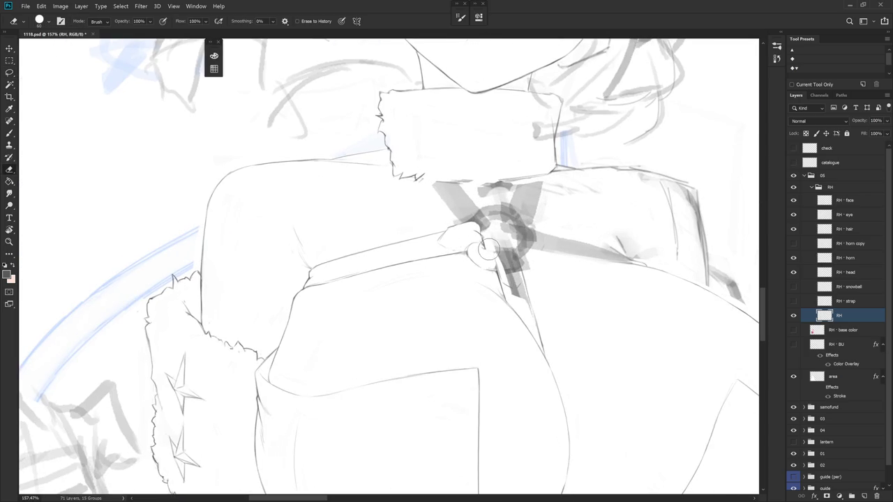
pyautogui.press('b')
pyautogui.press('e')
pyautogui.press('b')
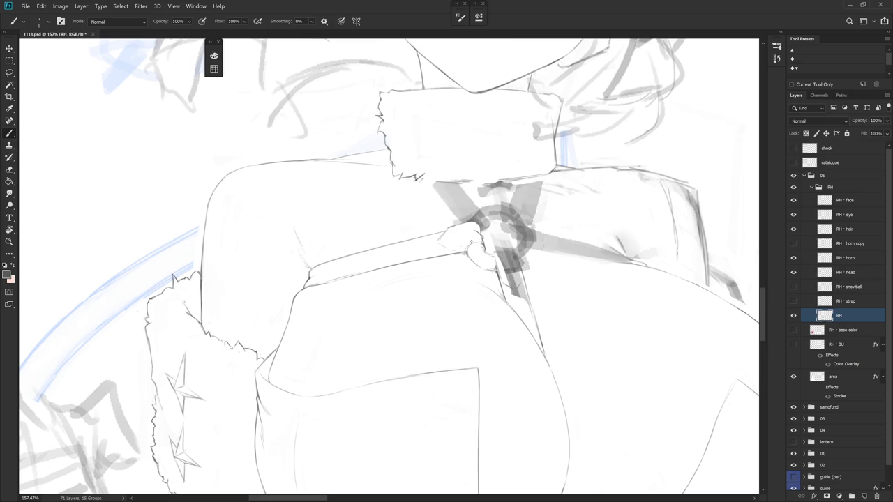
pyautogui.moveTo(481, 236)
pyautogui.mouseDown()
pyautogui.moveTo(486, 257)
pyautogui.moveTo(480, 250)
pyautogui.mouseUp()
pyautogui.press('r')
pyautogui.moveTo(478, 319)
pyautogui.mouseDown()
pyautogui.moveTo(405, 195)
pyautogui.moveTo(409, 349)
pyautogui.mouseUp()
# Draw the body outline down beside the strap and turn the canvas back upright
pyautogui.press('e')
pyautogui.press('b')
pyautogui.moveTo(407, 202); pyautogui.dragTo(413, 345)
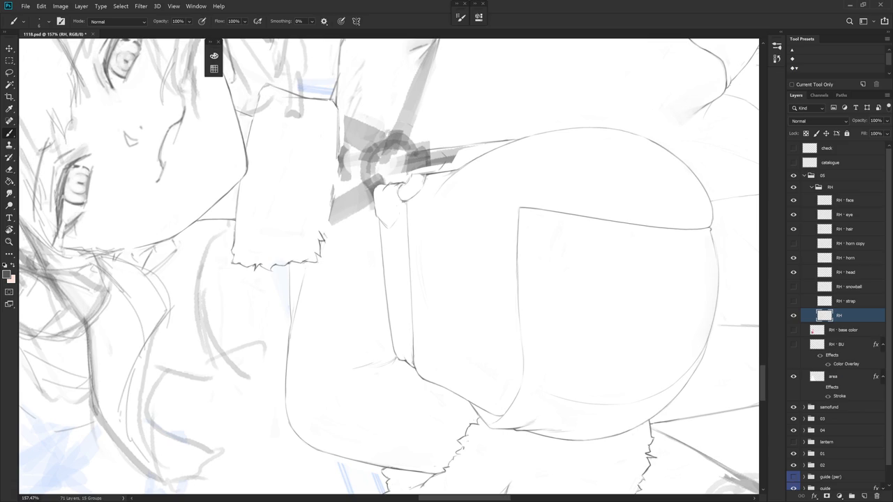
pyautogui.press('r')
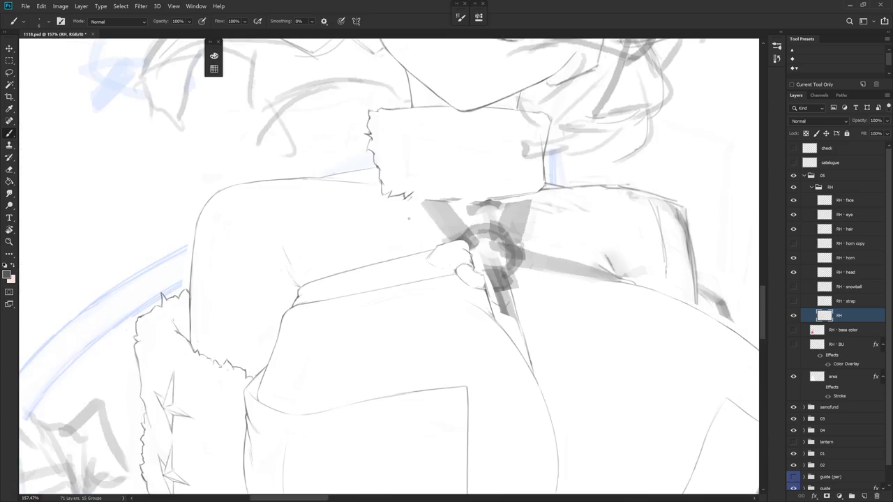
pyautogui.press('e')
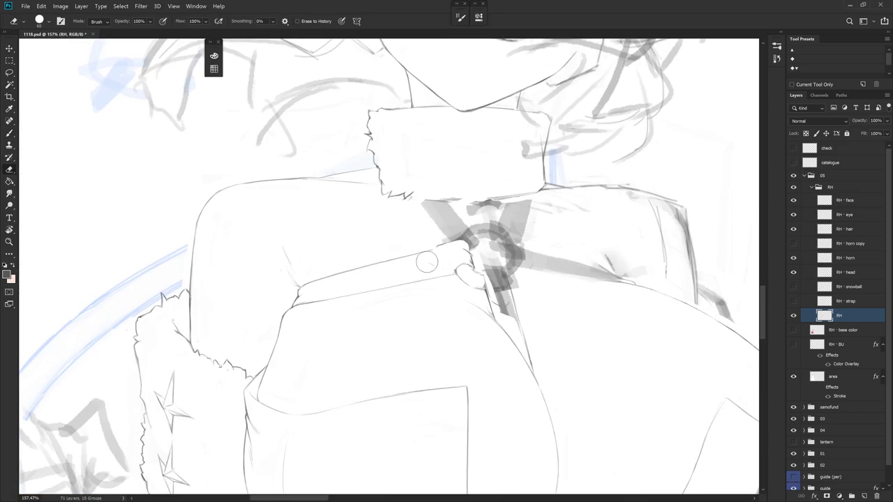
pyautogui.press('b')
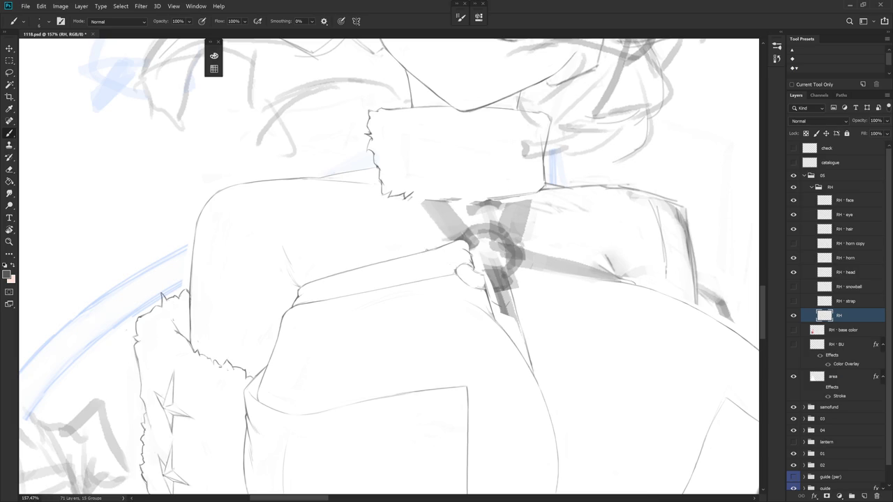
# Extend the arm contour near the hand and strap, then tilt the canvas about 31 degrees
pyautogui.moveTo(448, 247)
pyautogui.mouseDown()
pyautogui.moveTo(469, 240)
pyautogui.moveTo(453, 267)
pyautogui.mouseUp()
pyautogui.press('e')
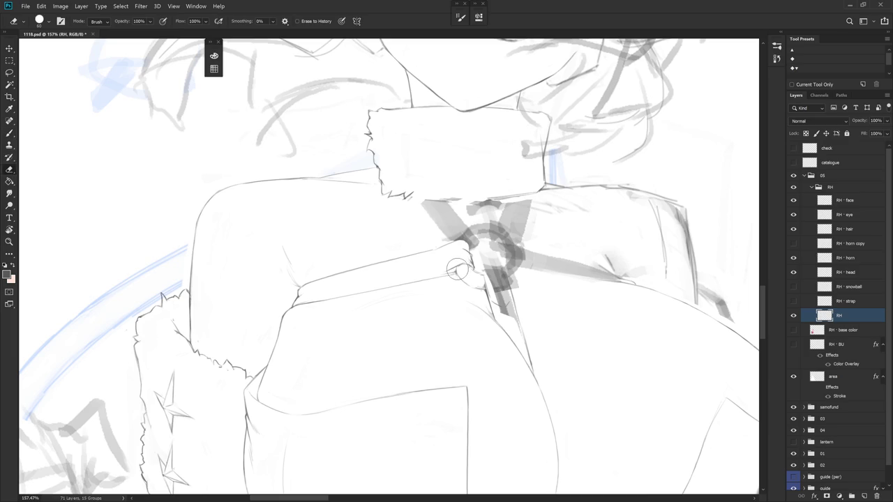
pyautogui.press('b')
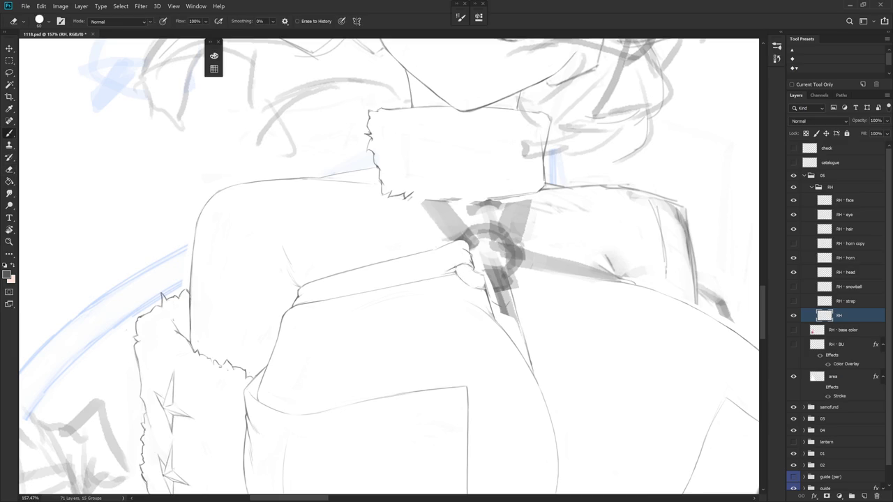
pyautogui.press('r')
pyautogui.moveTo(460, 272); pyautogui.dragTo(464, 318)
pyautogui.press('e')
pyautogui.press('b')
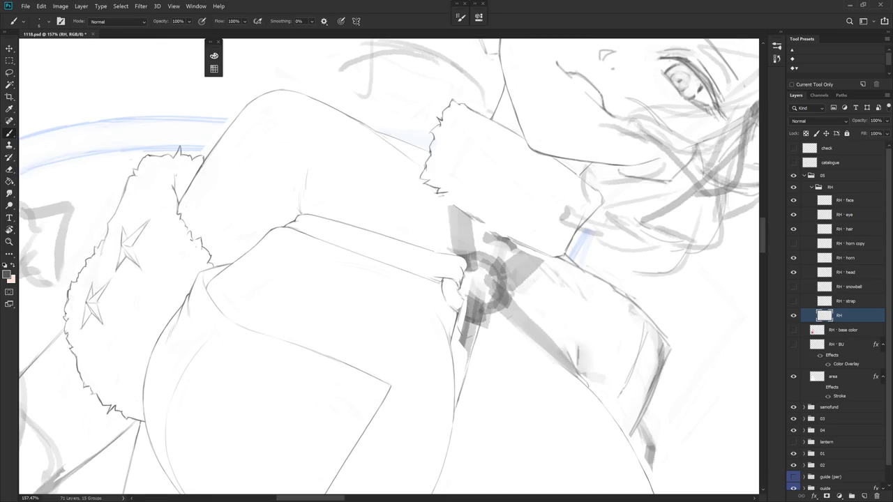
pyautogui.moveTo(456, 298); pyautogui.dragTo(469, 312)
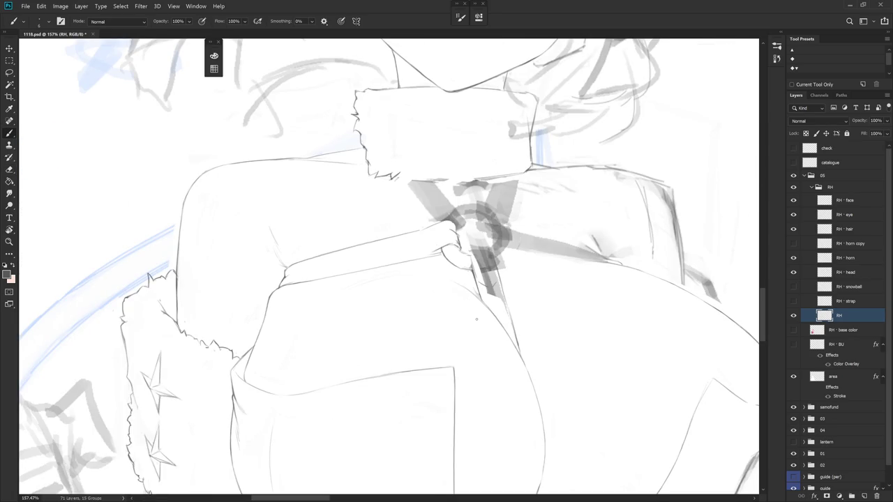
# Extend the arm's upper contour into the gripping hand
pyautogui.moveTo(440, 318); pyautogui.dragTo(451, 248)
pyautogui.press('e')
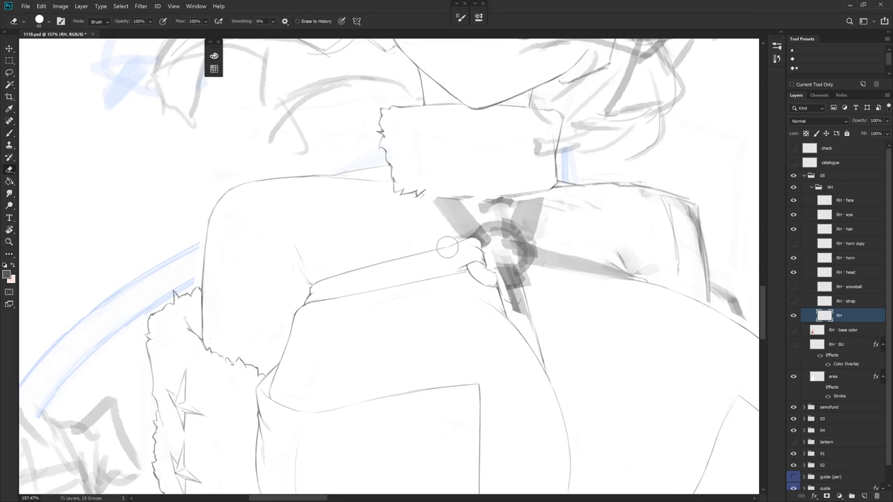
pyautogui.press('b')
pyautogui.moveTo(466, 240); pyautogui.dragTo(440, 248)
pyautogui.press('e')
pyautogui.press('b')
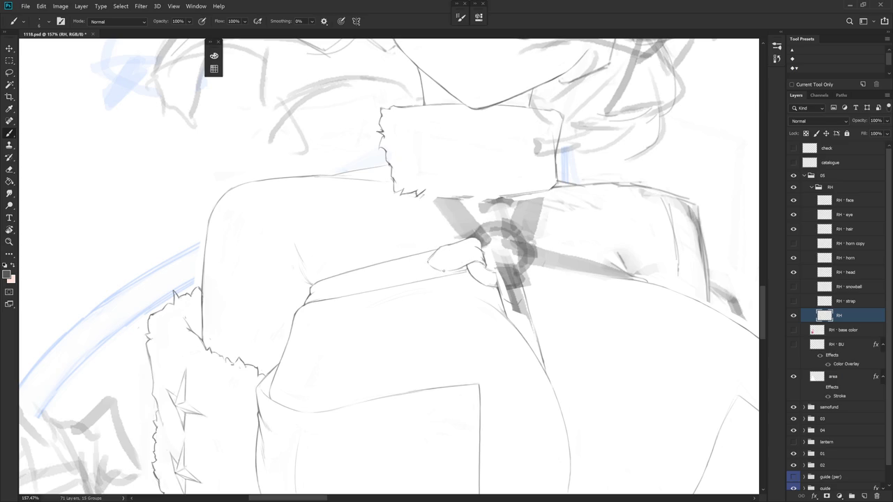
# Erase small stray marks around the hand and on its left side
pyautogui.press('e')
pyautogui.moveTo(447, 248); pyautogui.dragTo(464, 241)
pyautogui.press('b')
pyautogui.press('e')
pyautogui.moveTo(439, 251); pyautogui.dragTo(430, 261)
pyautogui.press('b')
# Rotate the view and erase the remaining stray marks near the hand
pyautogui.moveTo(472, 257)
pyautogui.mouseDown()
pyautogui.moveTo(398, 256)
pyautogui.moveTo(412, 307)
pyautogui.mouseUp()
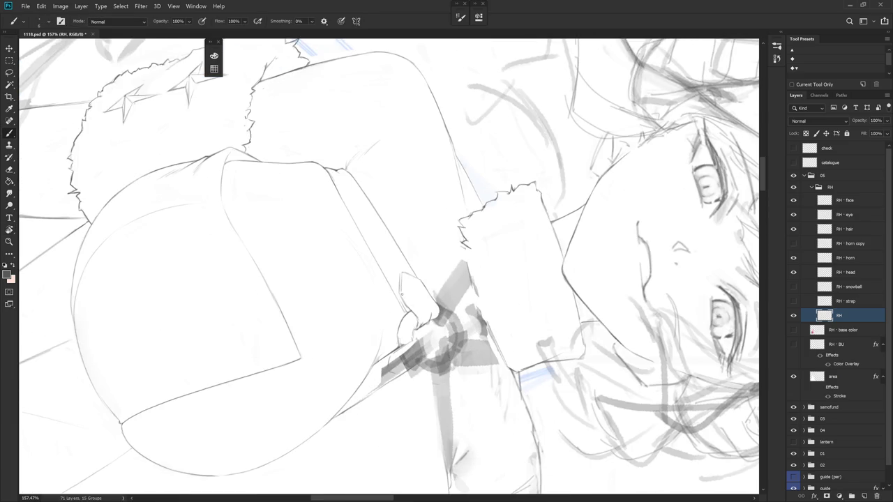
pyautogui.press('e')
pyautogui.moveTo(412, 310)
pyautogui.mouseDown()
pyautogui.moveTo(416, 322)
pyautogui.moveTo(459, 299)
pyautogui.mouseUp()
pyautogui.press('b')
pyautogui.press('e')
pyautogui.press('b')
pyautogui.press('e')
pyautogui.press('b')
pyautogui.press('e')
pyautogui.press('b')
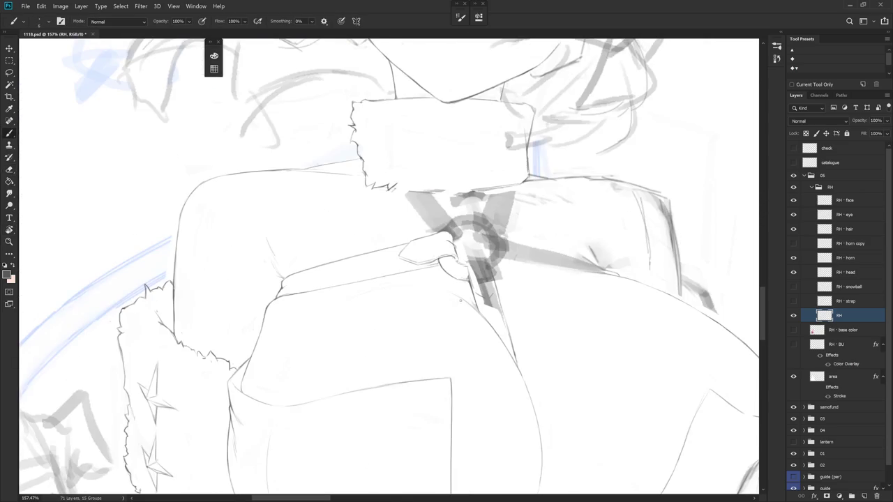
# Clean up the strokes on the hand, then turn the canvas back upright and zoom out
pyautogui.press('e')
pyautogui.moveTo(462, 247)
pyautogui.mouseDown()
pyautogui.moveTo(447, 269)
pyautogui.moveTo(458, 261)
pyautogui.mouseUp()
pyautogui.press('b')
pyautogui.moveTo(458, 299); pyautogui.dragTo(437, 324)
pyautogui.press('e')
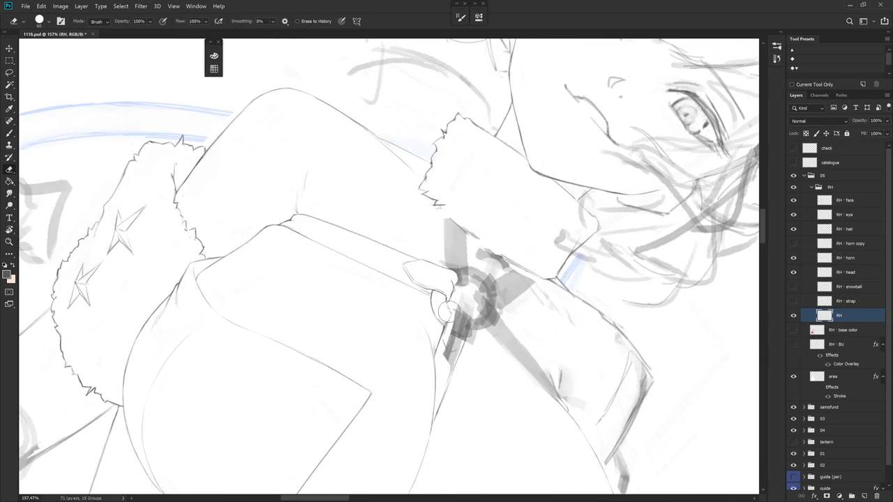
pyautogui.press('b')
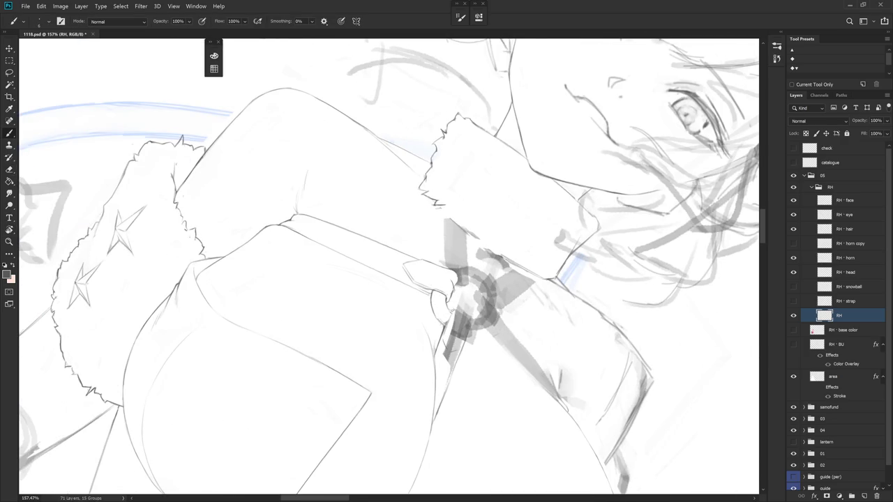
pyautogui.moveTo(475, 293); pyautogui.dragTo(568, 319)
pyautogui.scroll(-5, 568, 319)
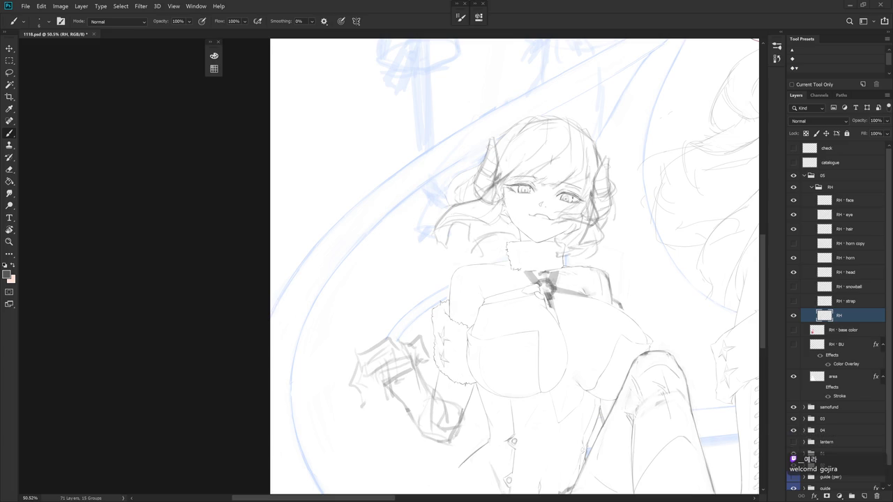
# Zoom in on the chest and knee and redraw a short stretch of the coat contour
pyautogui.scroll(2, 558, 296)
pyautogui.scroll(2, 559, 296)
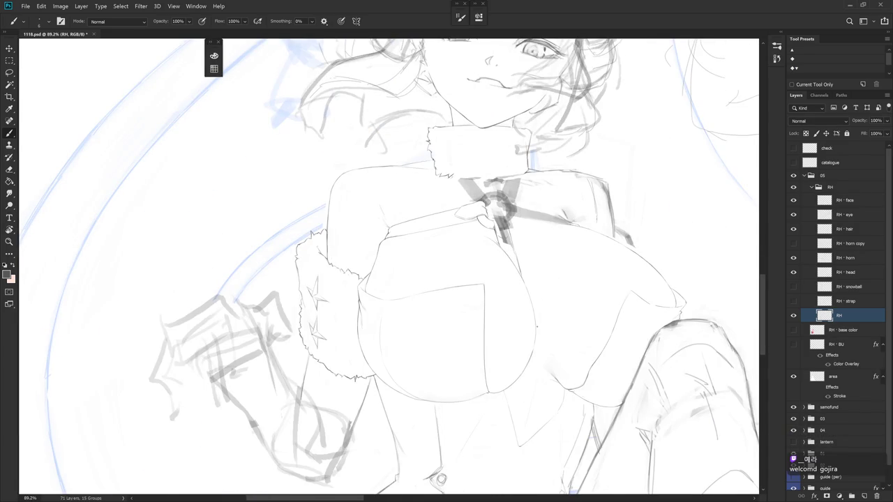
pyautogui.moveTo(684, 306)
pyautogui.mouseDown()
pyautogui.moveTo(561, 250)
pyautogui.moveTo(518, 289)
pyautogui.mouseUp()
pyautogui.scroll(3, 518, 289)
pyautogui.press('e')
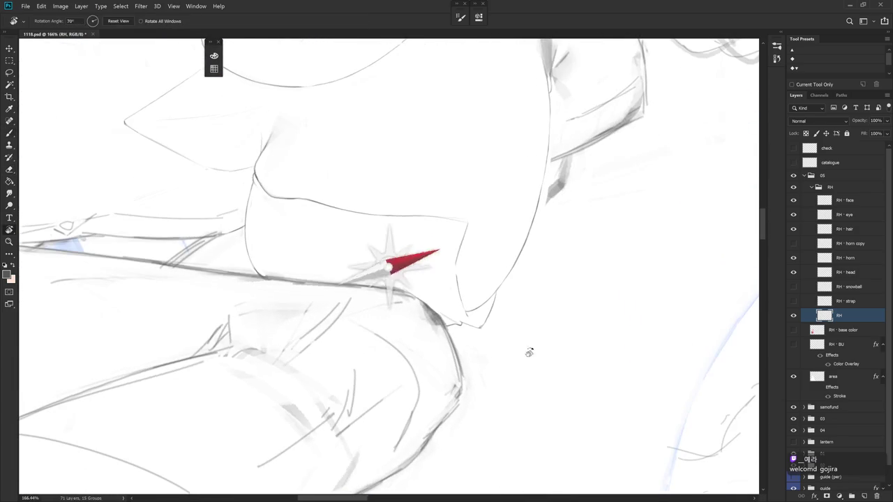
pyautogui.press('b')
pyautogui.moveTo(458, 253); pyautogui.dragTo(460, 279)
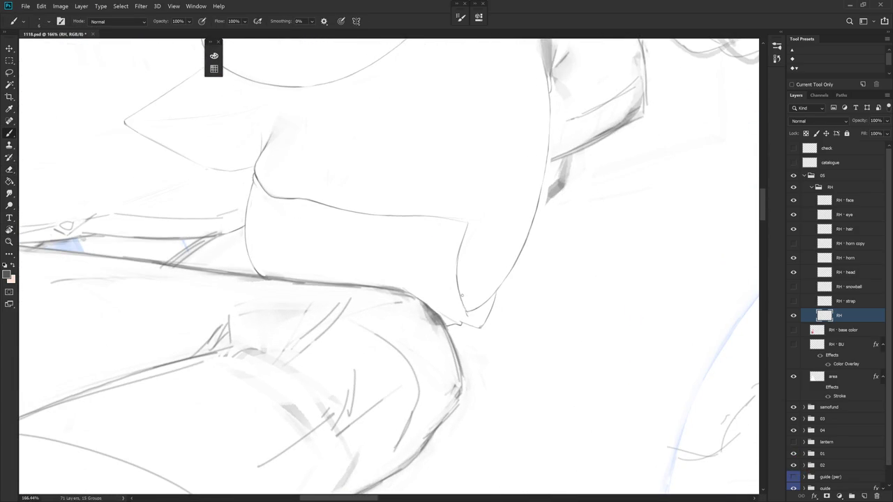
pyautogui.press('e')
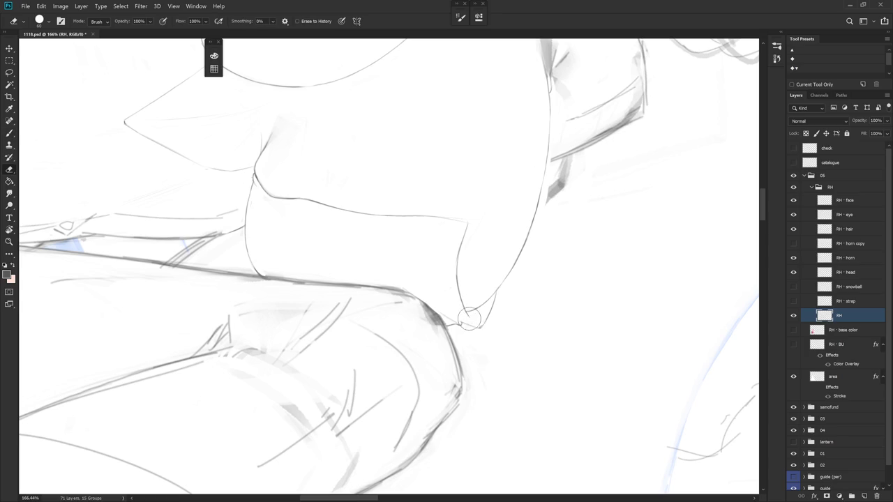
# Touch up the contour around the knee, then check the whole figure and zoom back in
pyautogui.press('r')
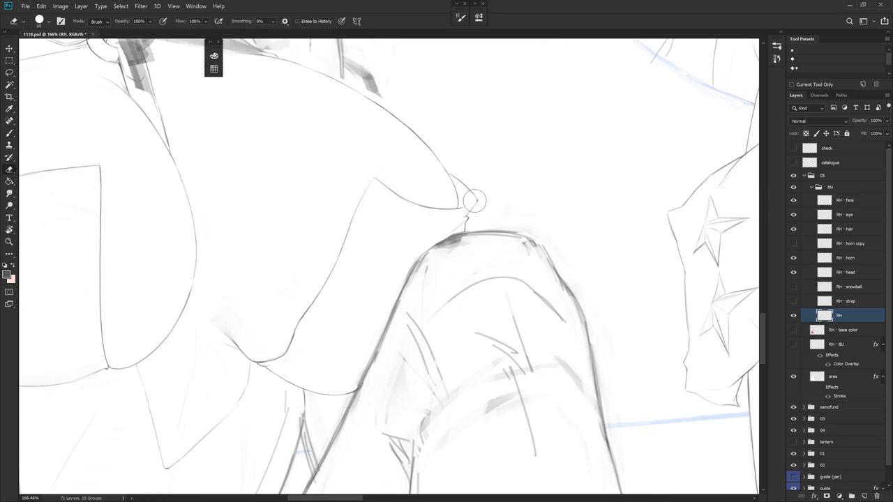
pyautogui.press('b')
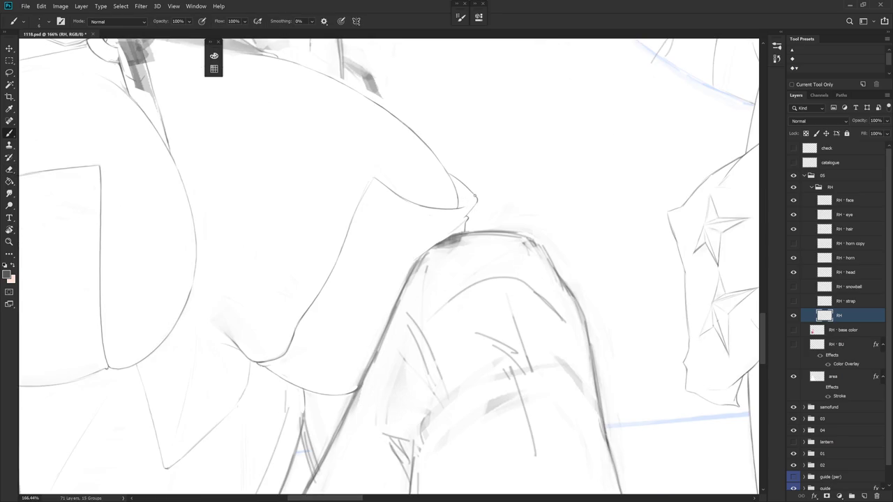
pyautogui.moveTo(497, 286); pyautogui.dragTo(418, 180)
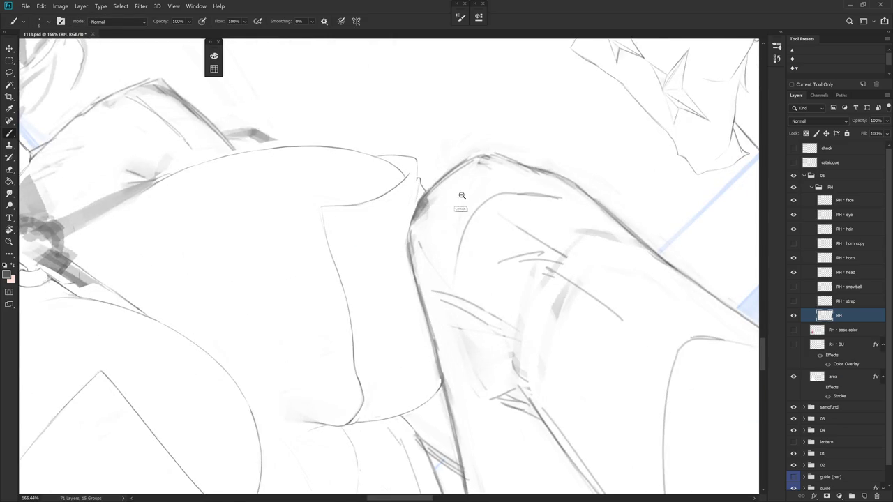
pyautogui.scroll(-3, 456, 194)
pyautogui.press('e')
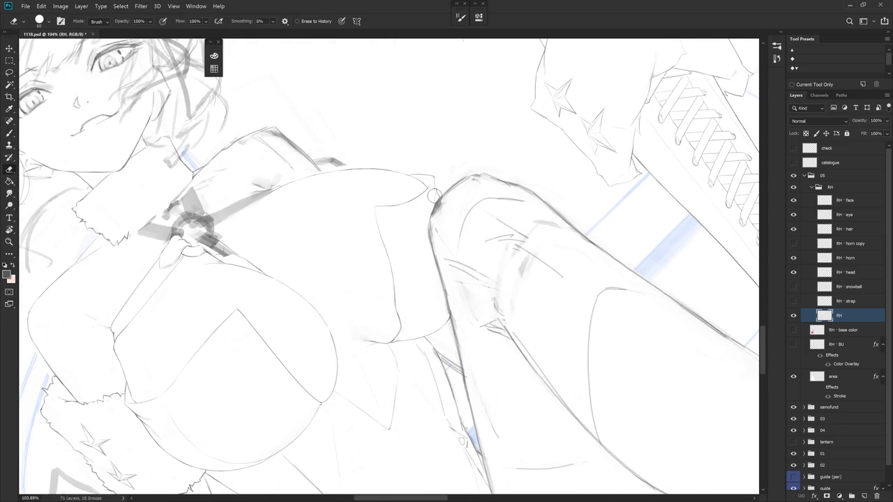
pyautogui.press('b')
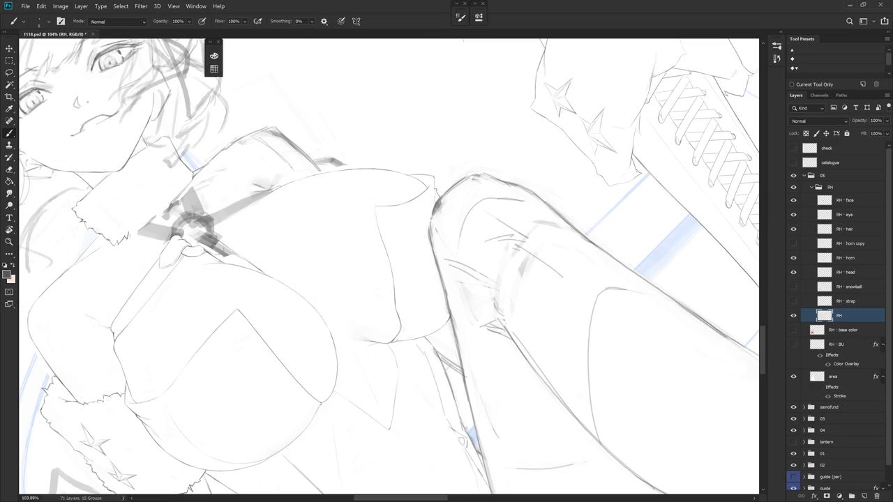
pyautogui.press('h')
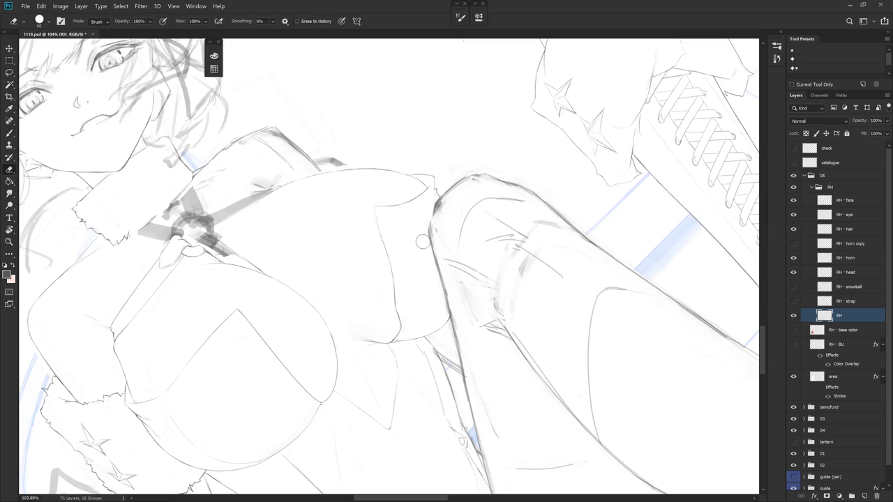
pyautogui.click(475, 302)
pyautogui.moveTo(474, 302); pyautogui.dragTo(517, 312)
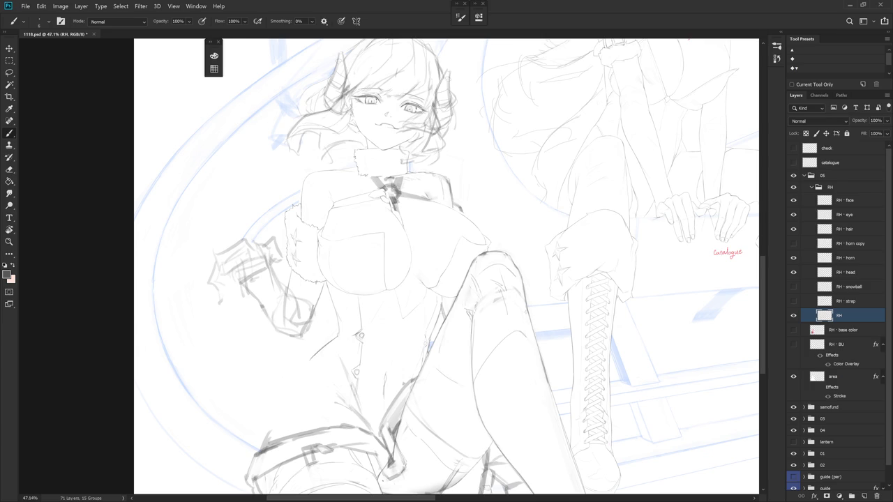
pyautogui.moveTo(478, 261); pyautogui.dragTo(509, 270)
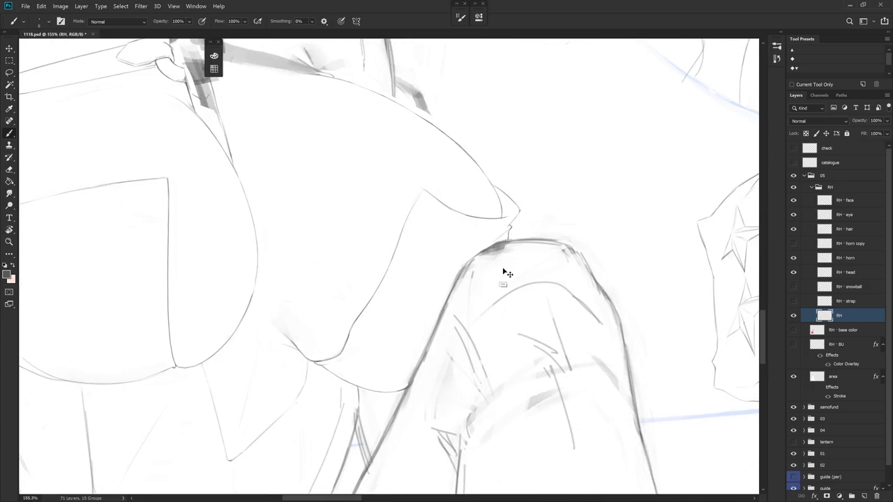